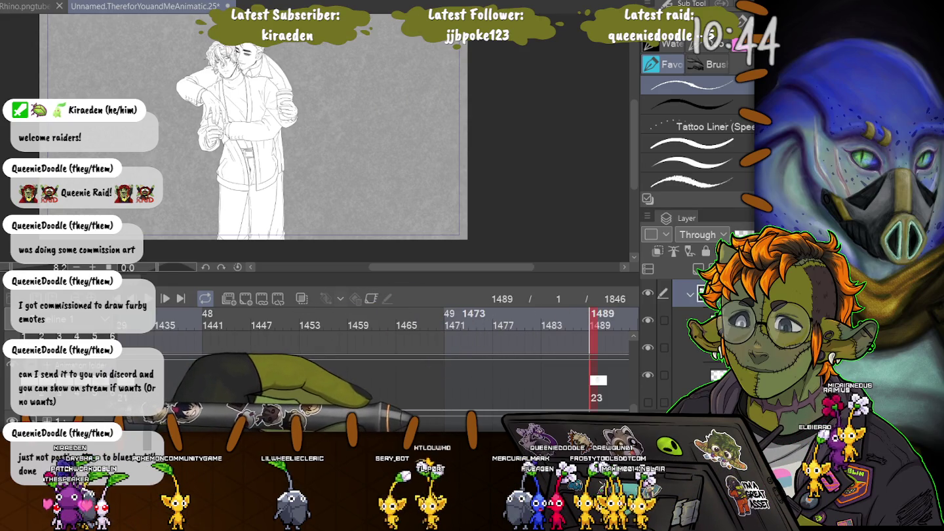
Zoom in on the two faces and hide the lineart layer to reveal the rough sketch
{"action": "scroll", "coordinate": [185, 45], "scroll_direction": "up", "scroll_amount": 1}
{"action": "scroll", "coordinate": [192, 29], "scroll_direction": "up", "scroll_amount": 1}
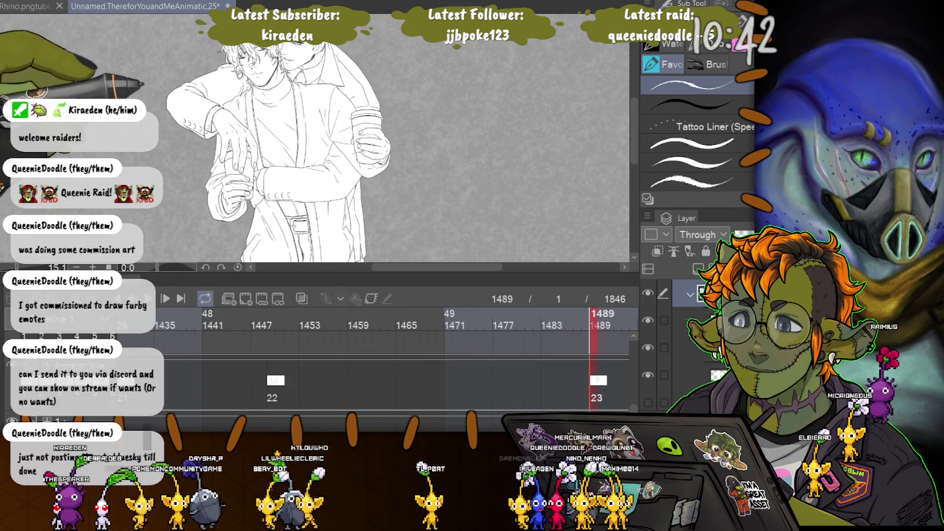
{"action": "scroll", "coordinate": [250, 17], "scroll_direction": "up", "scroll_amount": 1}
{"action": "scroll", "coordinate": [249, 16], "scroll_direction": "up", "scroll_amount": 1}
{"action": "scroll", "coordinate": [249, 16], "scroll_direction": "up", "scroll_amount": 1}
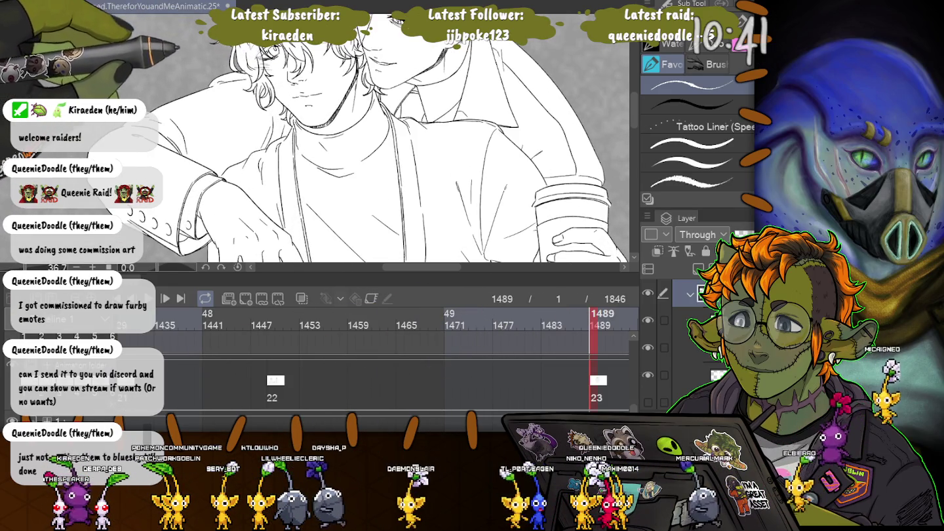
{"action": "scroll", "coordinate": [249, 16], "scroll_direction": "up", "scroll_amount": 1}
{"action": "scroll", "coordinate": [262, 13], "scroll_direction": "up", "scroll_amount": 1}
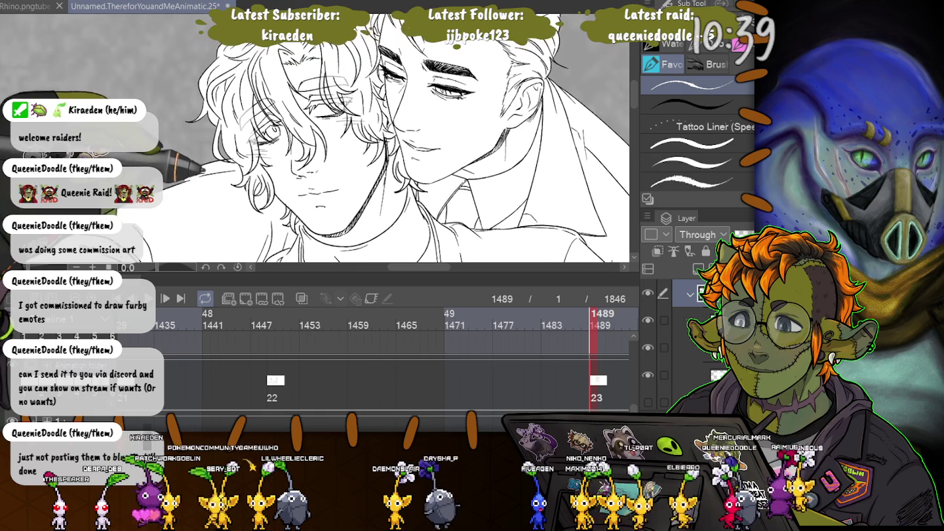
{"action": "scroll", "coordinate": [263, 13], "scroll_direction": "up", "scroll_amount": 1}
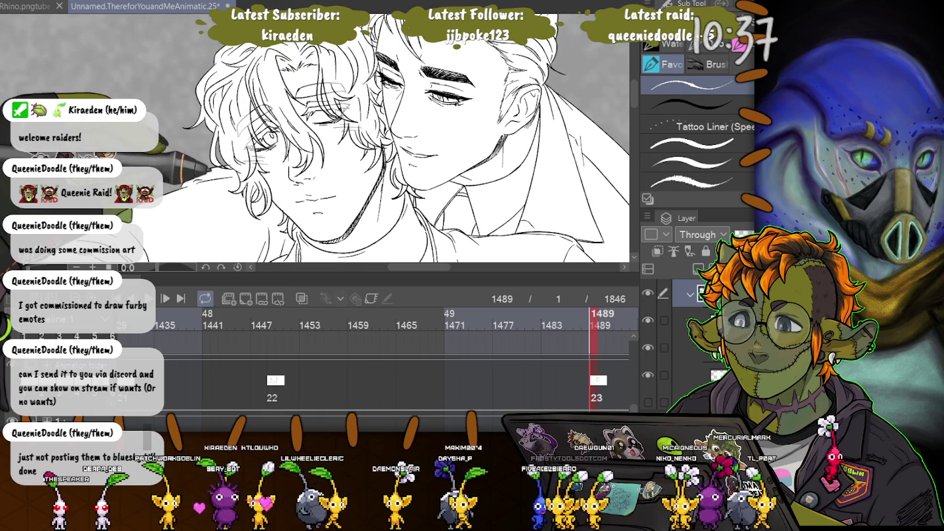
{"action": "left_click", "coordinate": [647, 321]}
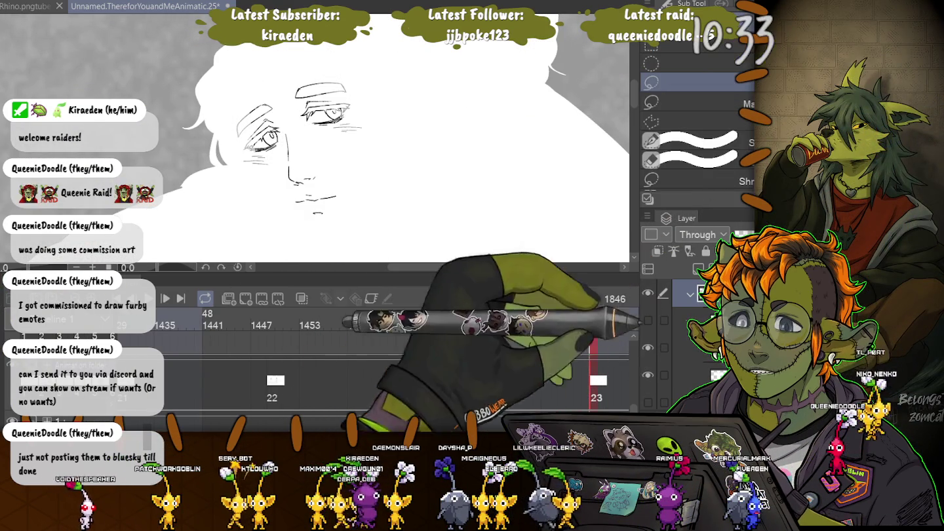
Lasso the face on the sketch layer, nudge it one step left, and zoom out to both figures
{"action": "left_click", "coordinate": [592, 315]}
{"action": "left_click", "coordinate": [593, 348]}
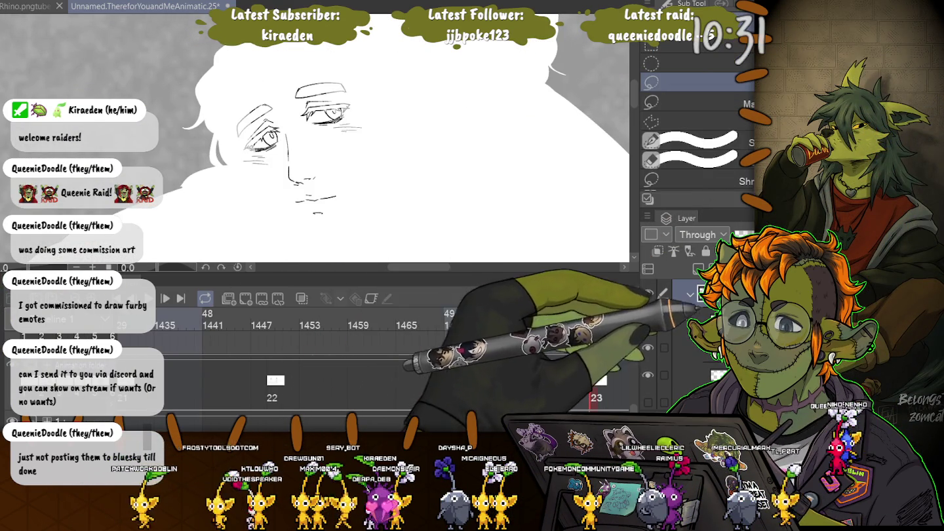
{"action": "left_click_drag", "start_coordinate": [280, 74], "coordinate": [282, 52]}
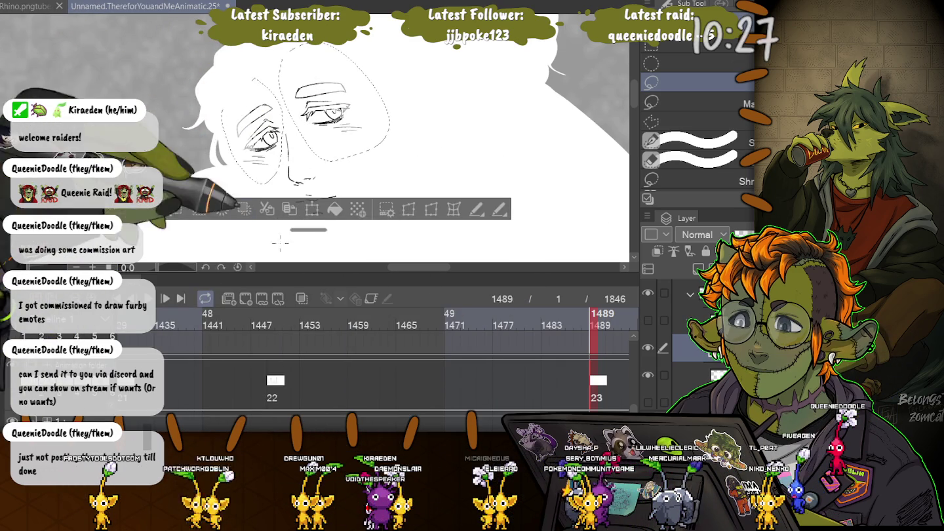
{"action": "left_click", "coordinate": [341, 185]}
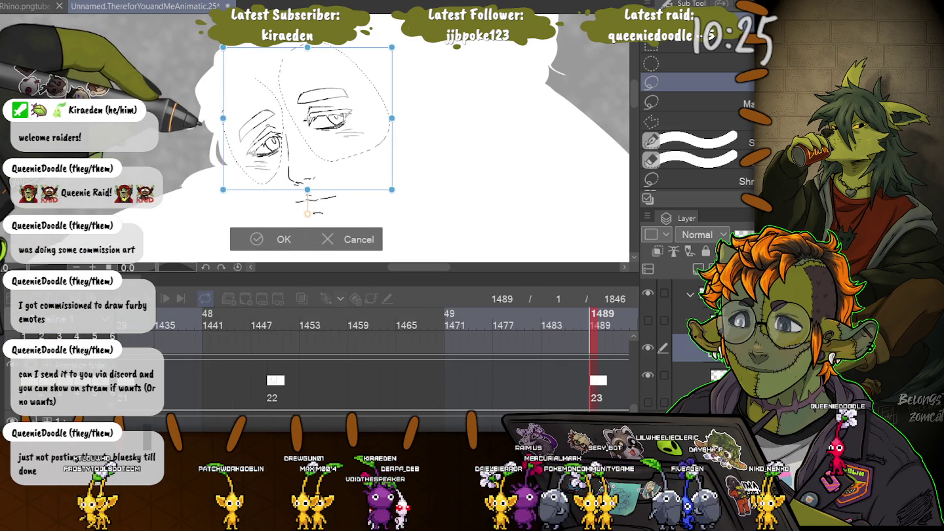
{"action": "key", "text": "Left"}
{"action": "key", "text": "Left"}
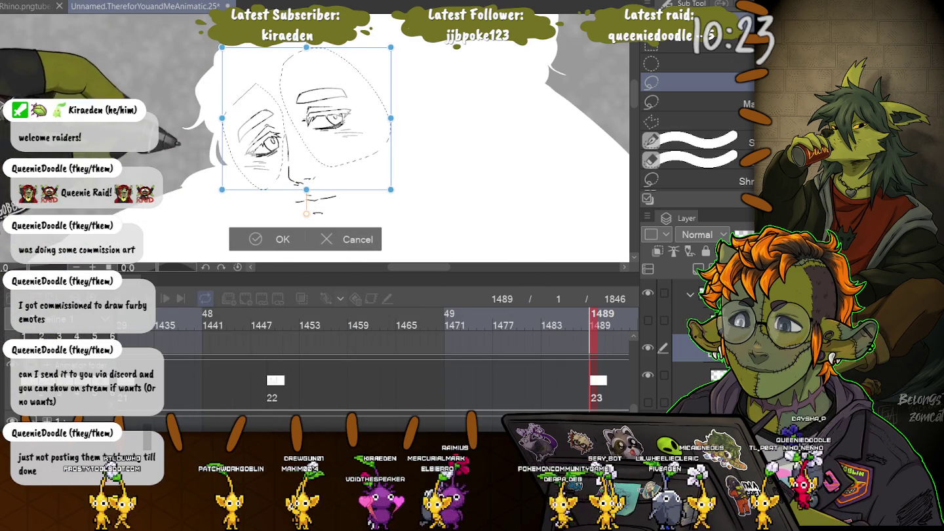
{"action": "key", "text": "Return"}
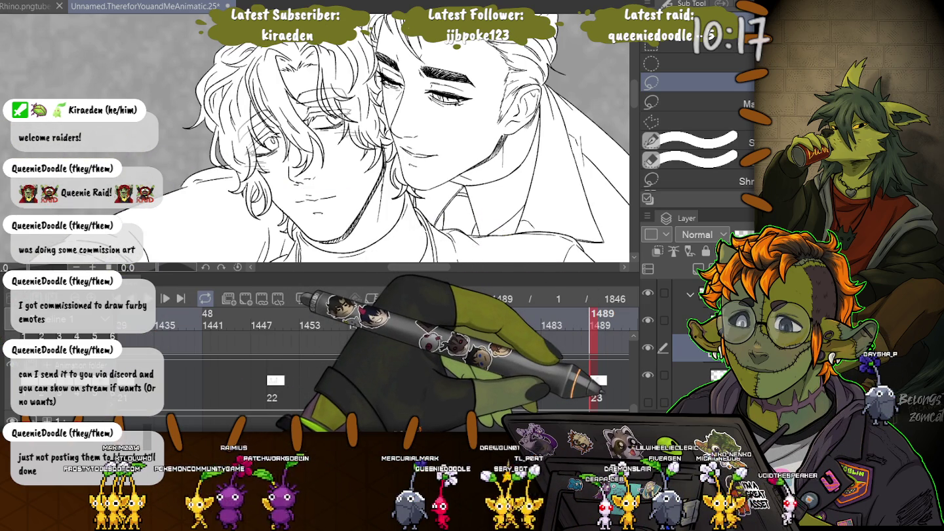
{"action": "key", "text": "ctrl+minus"}
{"action": "key", "text": "ctrl+minus"}
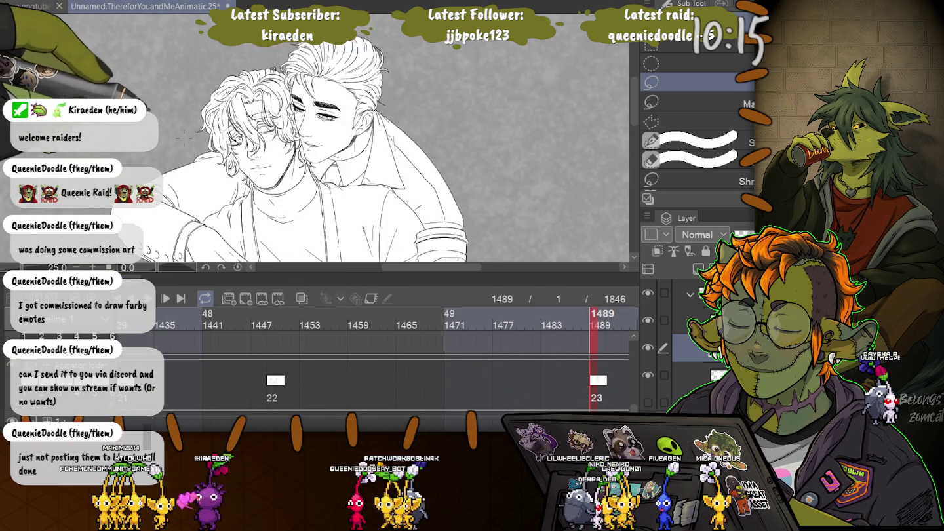
{"action": "key", "text": "ctrl+minus"}
Zoom in, lasso and transform the small eye stroke on the left face, then zoom back out
{"action": "scroll", "coordinate": [177, 150], "scroll_direction": "up", "scroll_amount": 2}
{"action": "scroll", "coordinate": [177, 150], "scroll_direction": "up", "scroll_amount": 2}
{"action": "scroll", "coordinate": [233, 141], "scroll_direction": "up", "scroll_amount": 2}
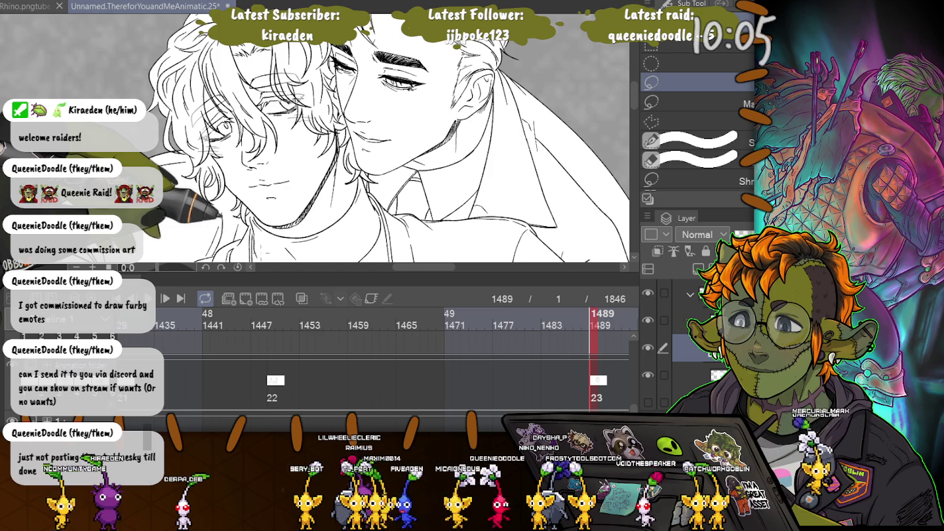
{"action": "scroll", "coordinate": [263, 164], "scroll_direction": "up", "scroll_amount": 2}
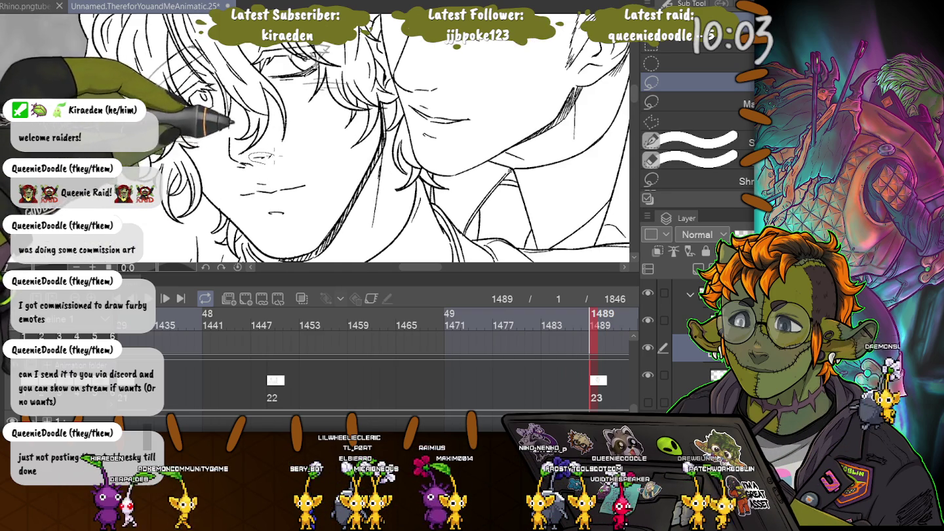
{"action": "left_click_drag", "start_coordinate": [250, 155], "coordinate": [252, 157]}
{"action": "left_click", "coordinate": [268, 192]}
{"action": "scroll", "coordinate": [256, 157], "scroll_direction": "up", "scroll_amount": 2}
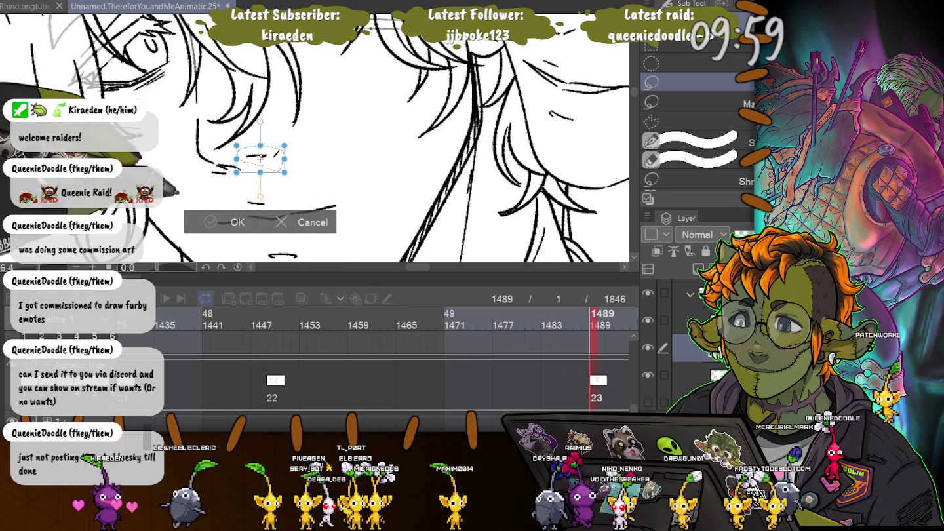
{"action": "key", "text": "Return"}
{"action": "scroll", "coordinate": [315, 138], "scroll_direction": "down", "scroll_amount": 2}
{"action": "scroll", "coordinate": [316, 138], "scroll_direction": "down", "scroll_amount": 1}
{"action": "scroll", "coordinate": [315, 138], "scroll_direction": "down", "scroll_amount": 1}
{"action": "scroll", "coordinate": [315, 138], "scroll_direction": "down", "scroll_amount": 1}
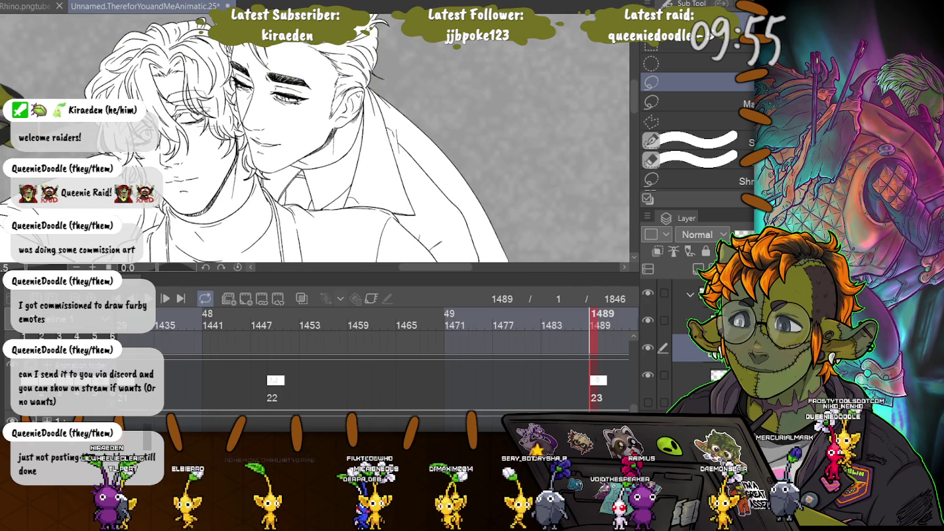
{"action": "scroll", "coordinate": [205, 180], "scroll_direction": "up", "scroll_amount": 1}
{"action": "scroll", "coordinate": [205, 180], "scroll_direction": "up", "scroll_amount": 1}
{"action": "scroll", "coordinate": [205, 179], "scroll_direction": "up", "scroll_amount": 1}
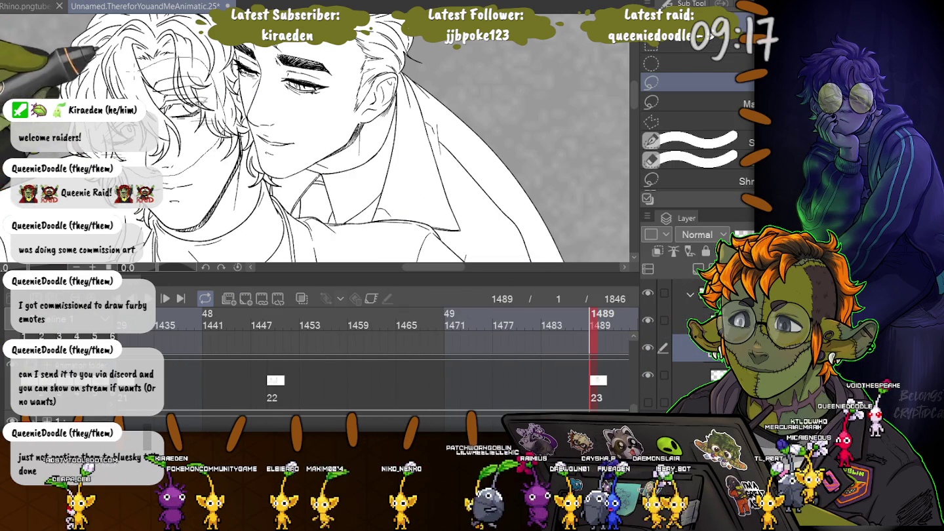
Select a section of the left figure's hair lines and shrink it slightly
{"action": "left_click_drag", "start_coordinate": [158, 79], "coordinate": [217, 59]}
{"action": "key", "text": "ctrl+t"}
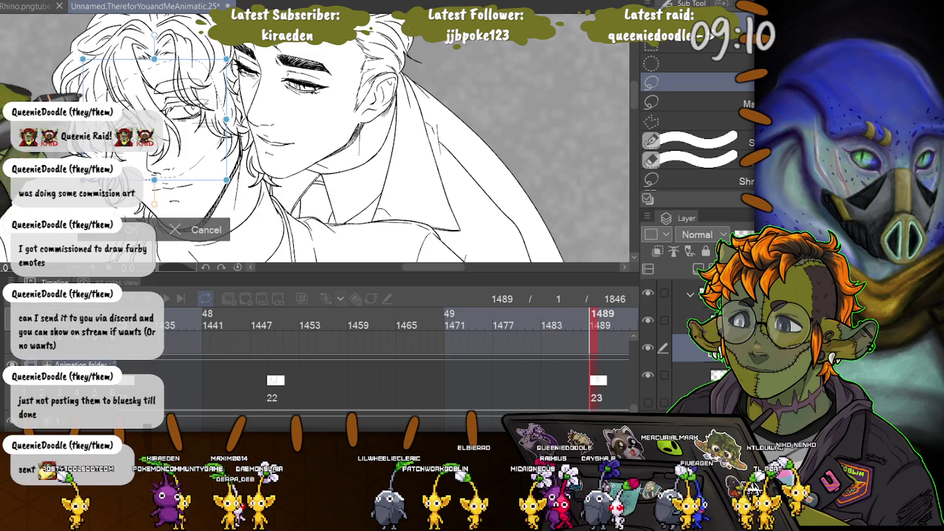
{"action": "left_click_drag", "start_coordinate": [82, 59], "coordinate": [88, 64]}
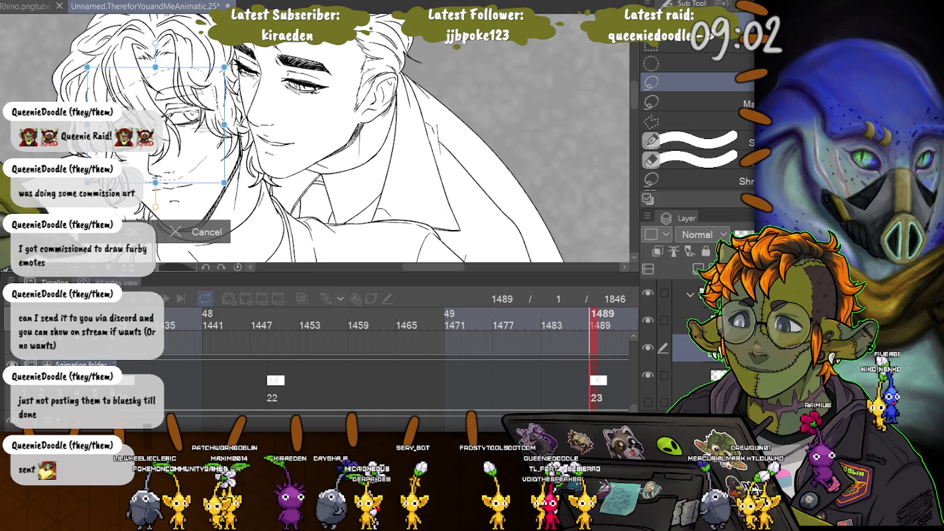
{"action": "key", "text": "Return"}
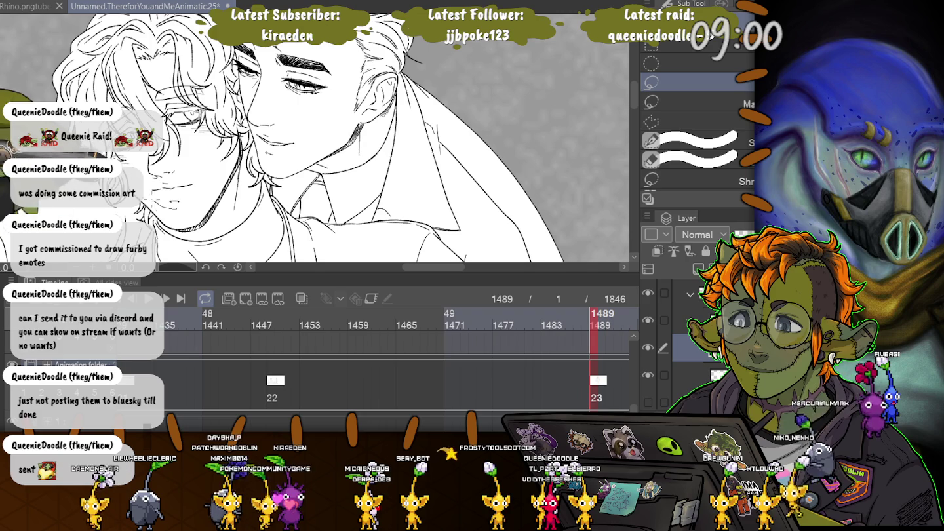
Select the chin and mouth lines, shift and reshape them, then deselect
{"action": "left_click_drag", "start_coordinate": [145, 179], "coordinate": [198, 178]}
{"action": "key", "text": "ctrl+t"}
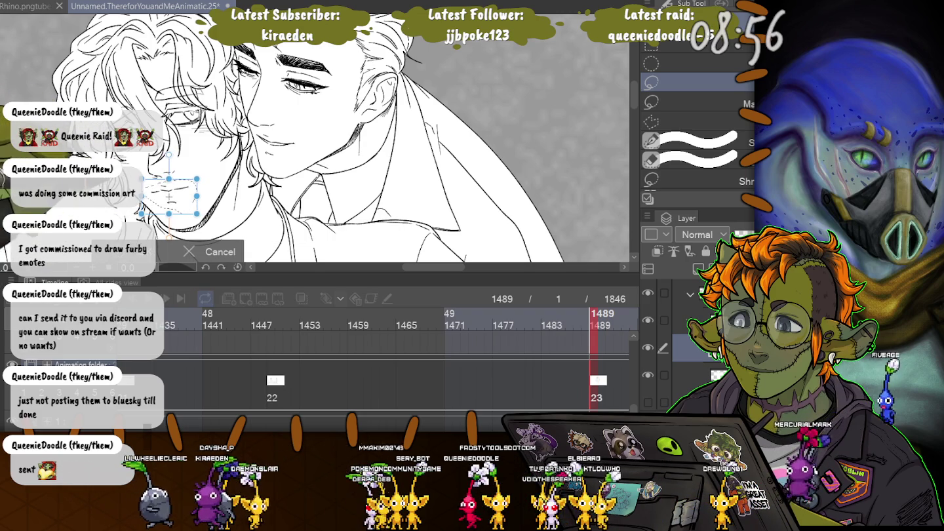
{"action": "left_click_drag", "start_coordinate": [201, 214], "coordinate": [202, 212]}
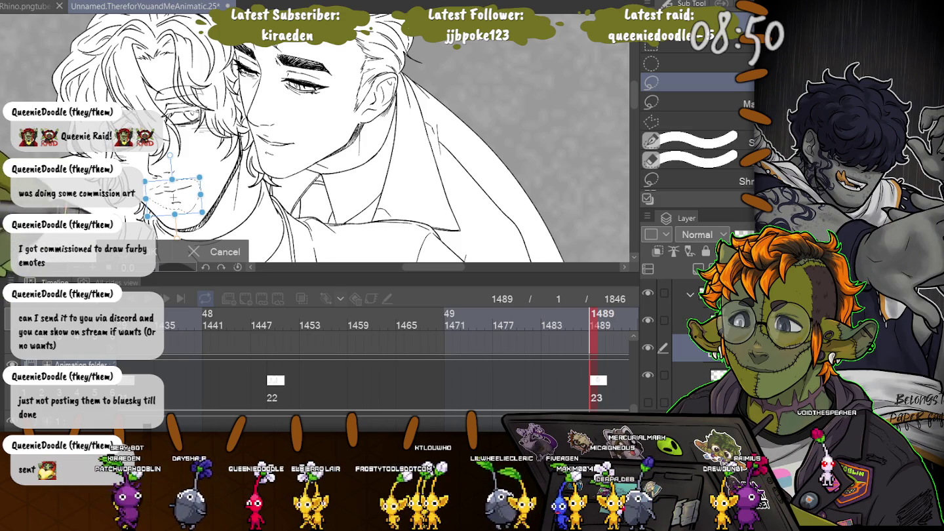
{"action": "key", "text": "Return"}
{"action": "key", "text": "ctrl+d"}
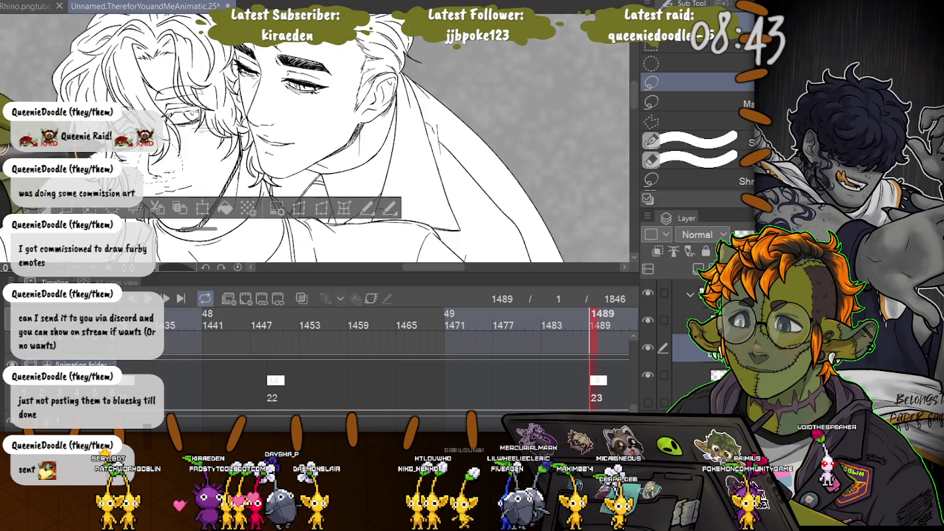
Transform the face area selection twice, restoring it in between, then deselect
{"action": "left_click", "coordinate": [203, 208]}
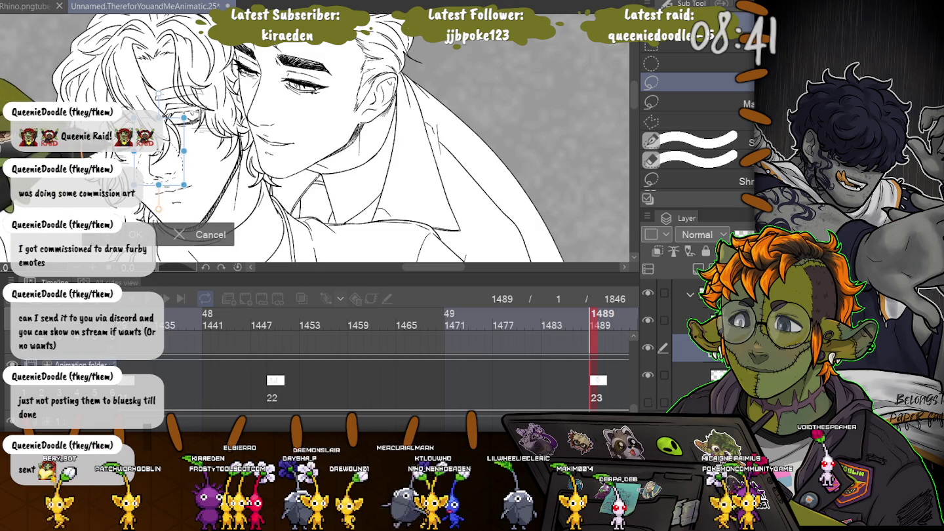
{"action": "key", "text": "Return"}
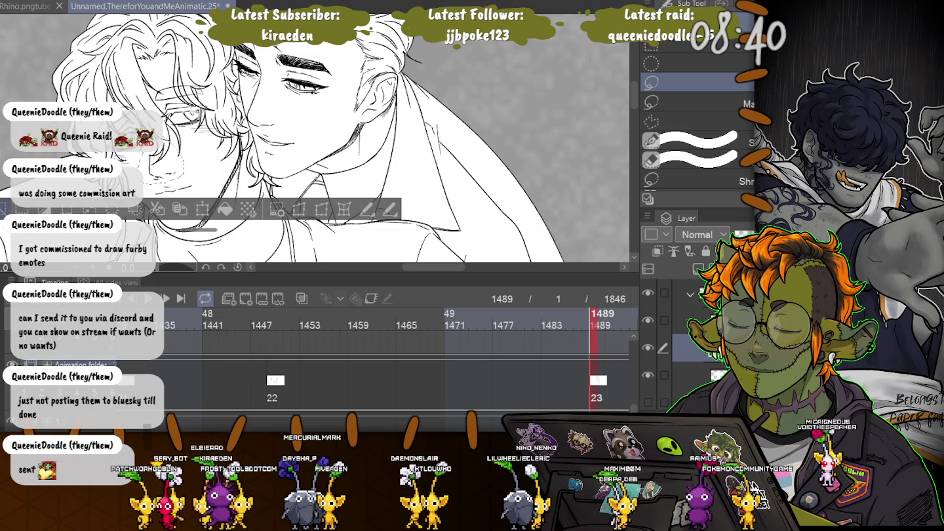
{"action": "key", "text": "ctrl+d"}
{"action": "key", "text": "ctrl+z"}
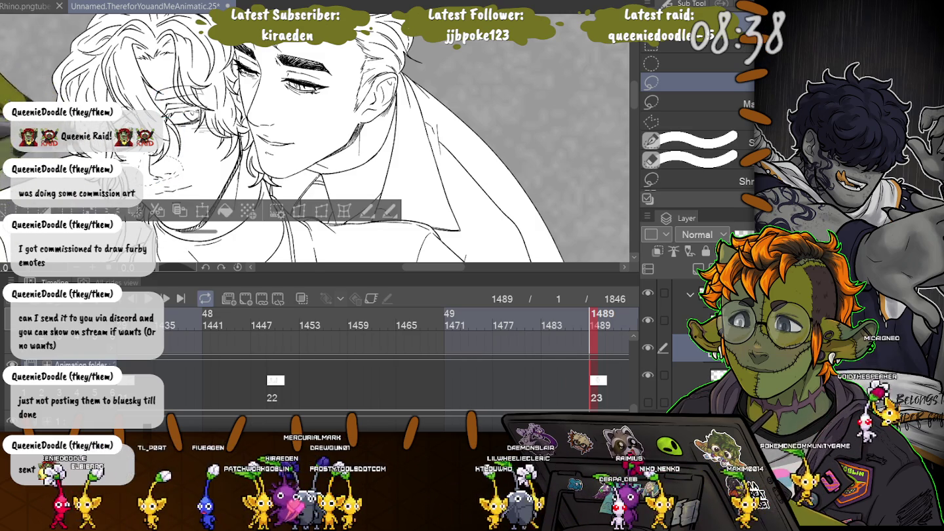
{"action": "key", "text": "ctrl+t"}
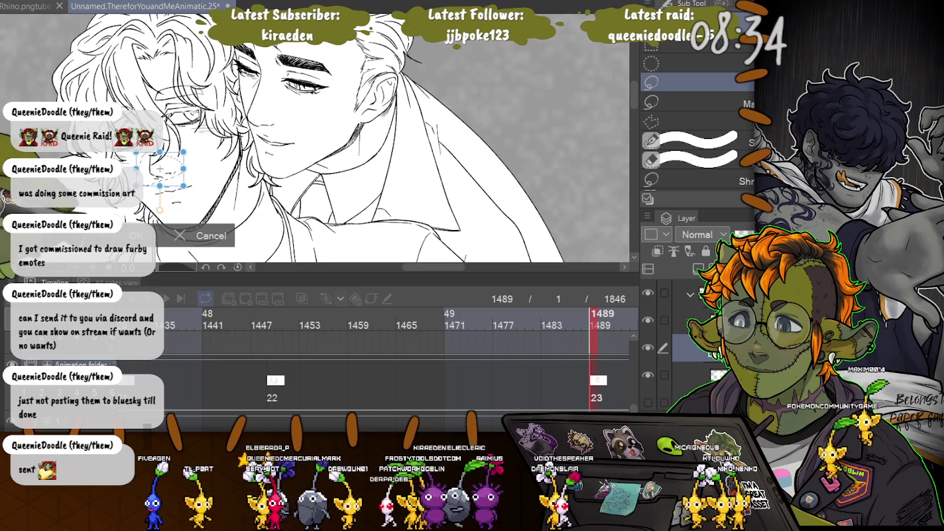
{"action": "key", "text": "Return"}
{"action": "key", "text": "ctrl+d"}
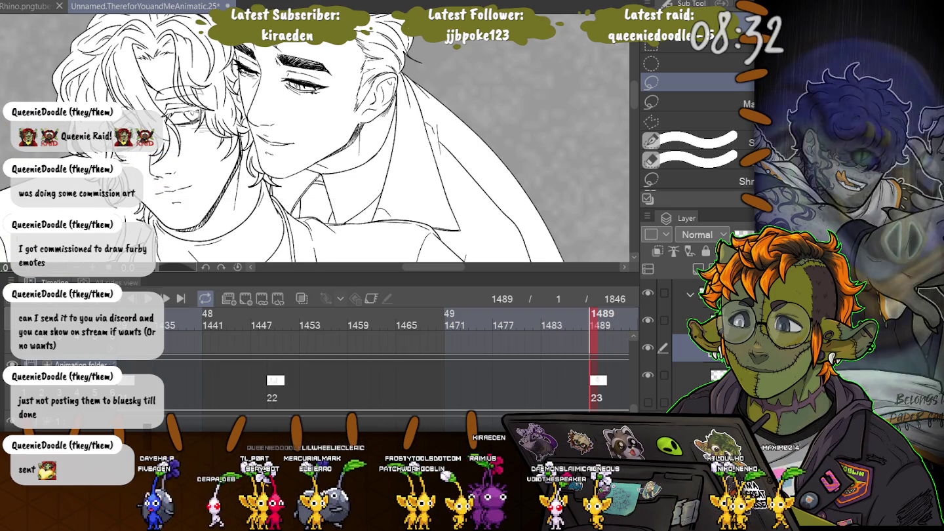
{"action": "scroll", "coordinate": [315, 132], "scroll_direction": "up", "scroll_amount": 4}
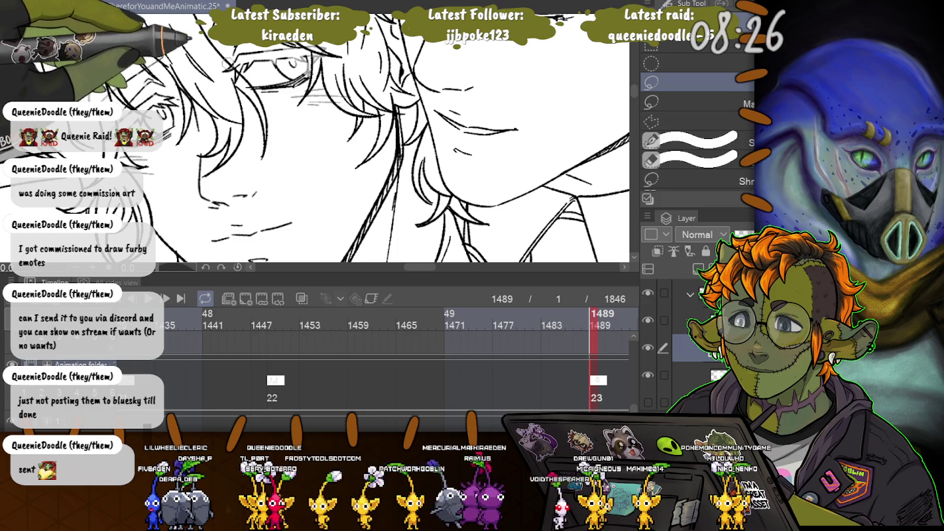
Restore the face lines selection, zoom in, deselect, and switch back to the inking pen
{"action": "key", "text": "ctrl+z"}
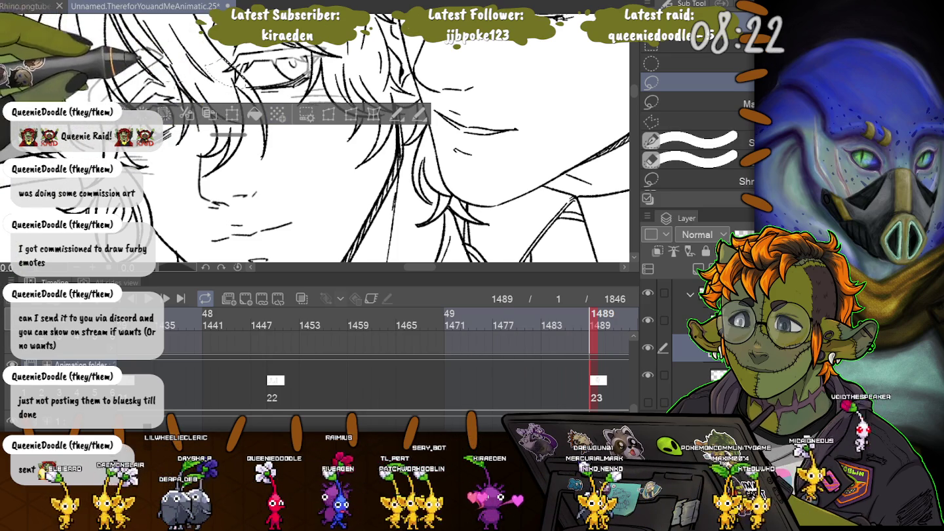
{"action": "scroll", "coordinate": [316, 132], "scroll_direction": "up", "scroll_amount": 1}
{"action": "scroll", "coordinate": [316, 132], "scroll_direction": "up", "scroll_amount": 1}
{"action": "scroll", "coordinate": [315, 131], "scroll_direction": "up", "scroll_amount": 1}
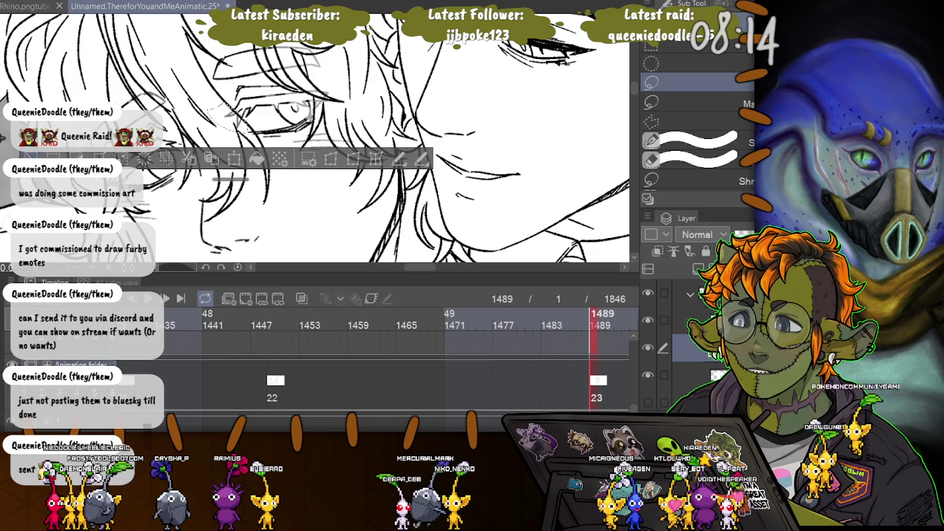
{"action": "key", "text": "ctrl+d"}
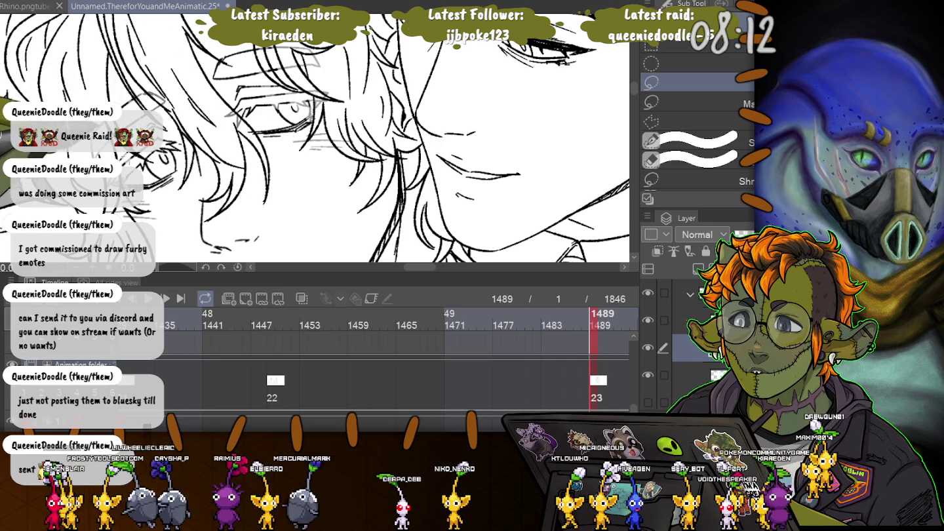
{"action": "key", "text": "p"}
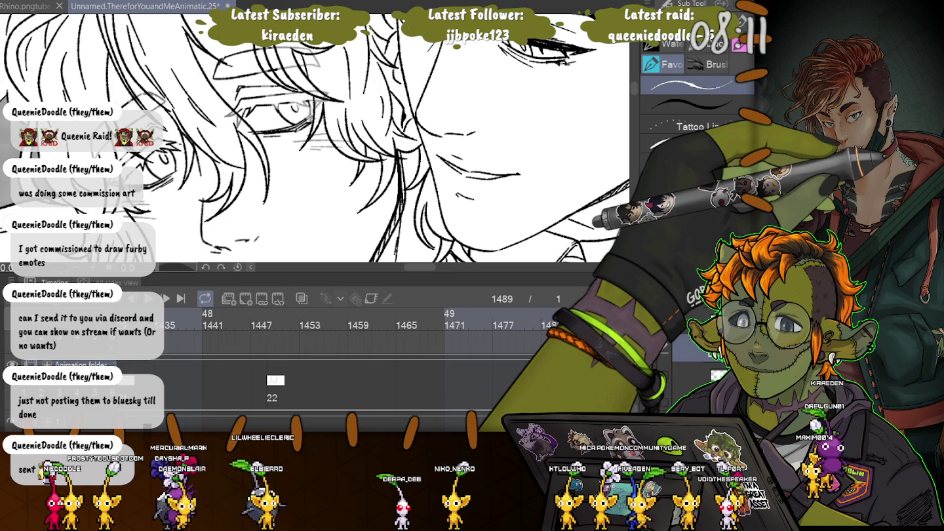
{"action": "key", "text": "ctrl+shift+n"}
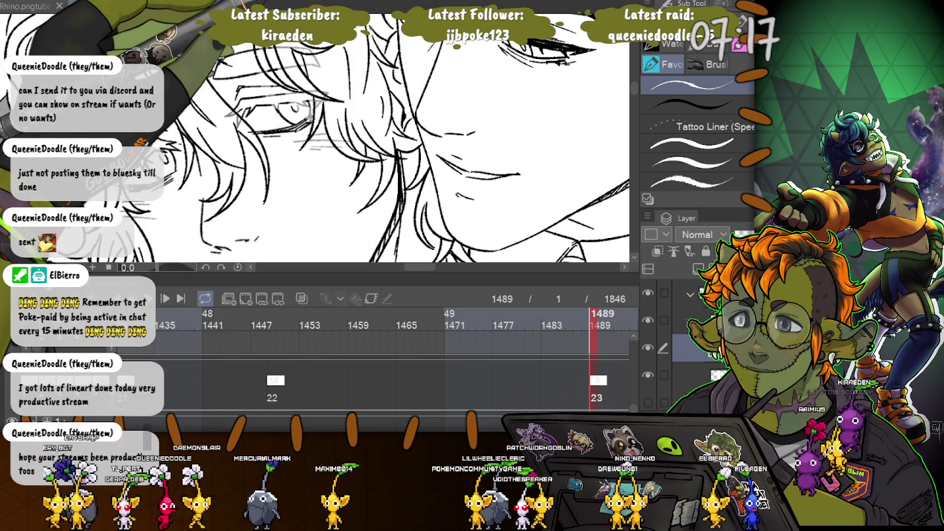
Switch to the browser showing the shared line drawing of the capped, sunglassed creature
{"action": "key", "text": "alt+Tab"}
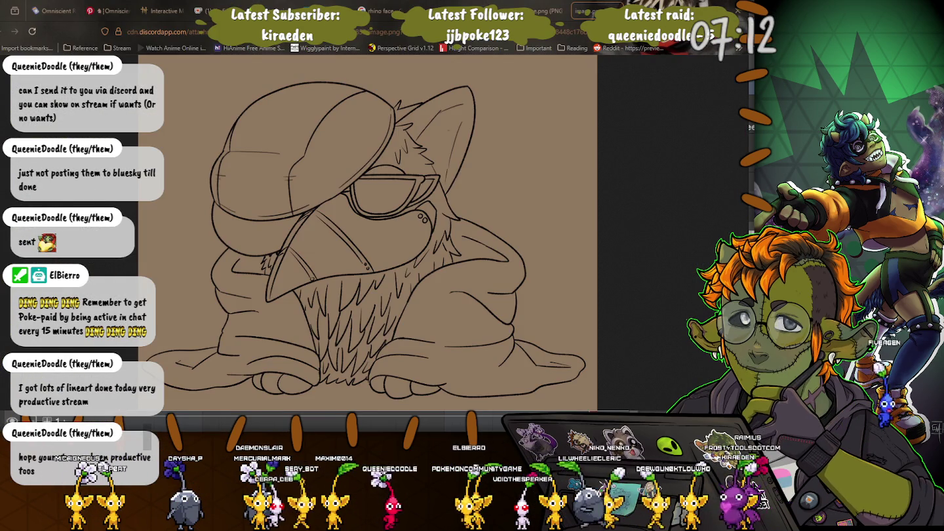
Flip through the shared Discord sketch image tabs and close one of them
{"action": "left_click", "coordinate": [547, 13]}
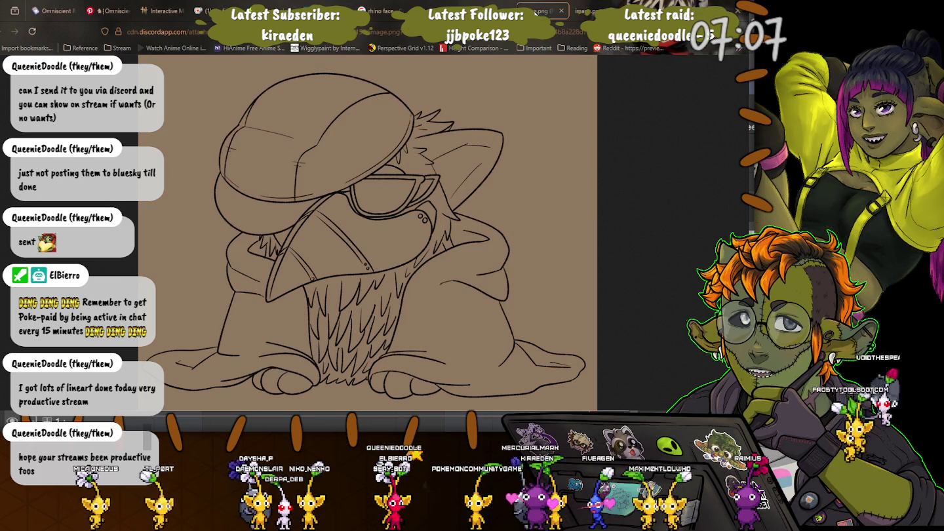
{"action": "left_click", "coordinate": [592, 11]}
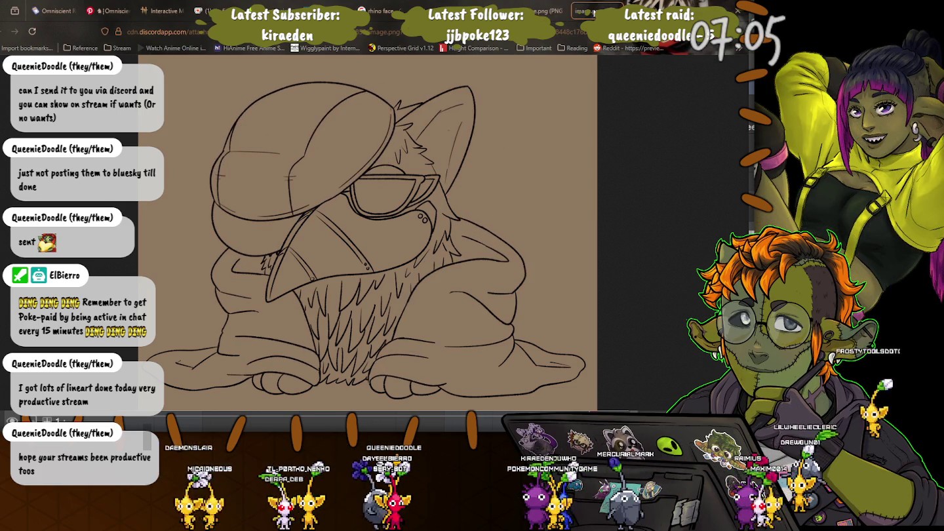
{"action": "left_click", "coordinate": [557, 13]}
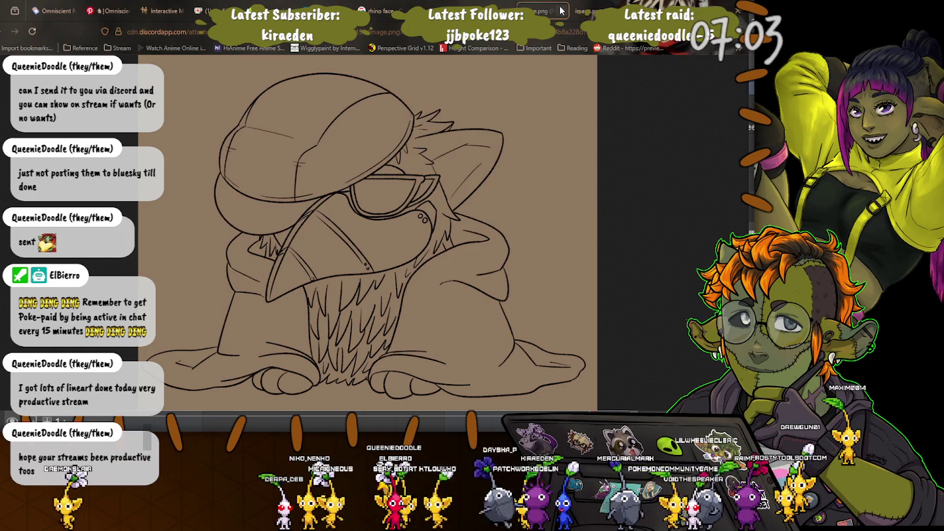
{"action": "left_click", "coordinate": [564, 12]}
{"action": "left_click", "coordinate": [562, 11]}
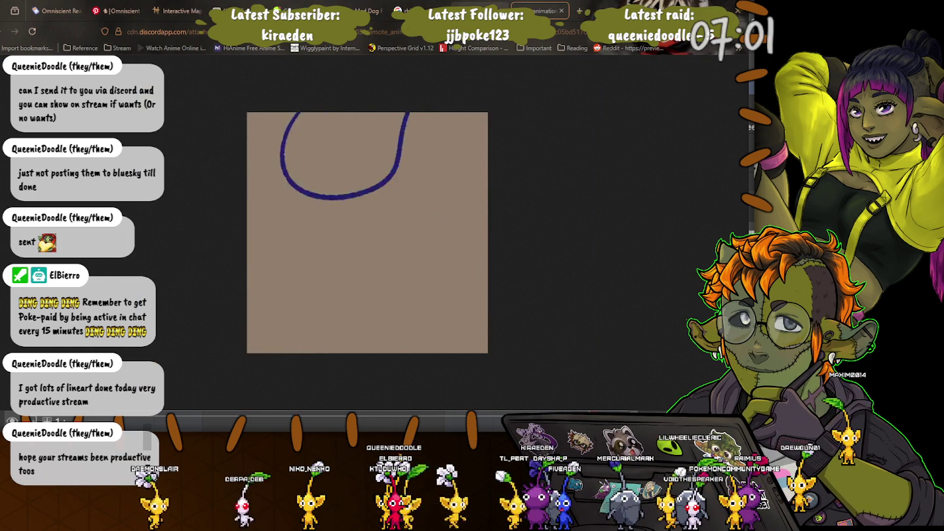
View the Furby line art and rough emote sketch, then return to Clip Studio Paint
{"action": "left_click", "coordinate": [562, 11]}
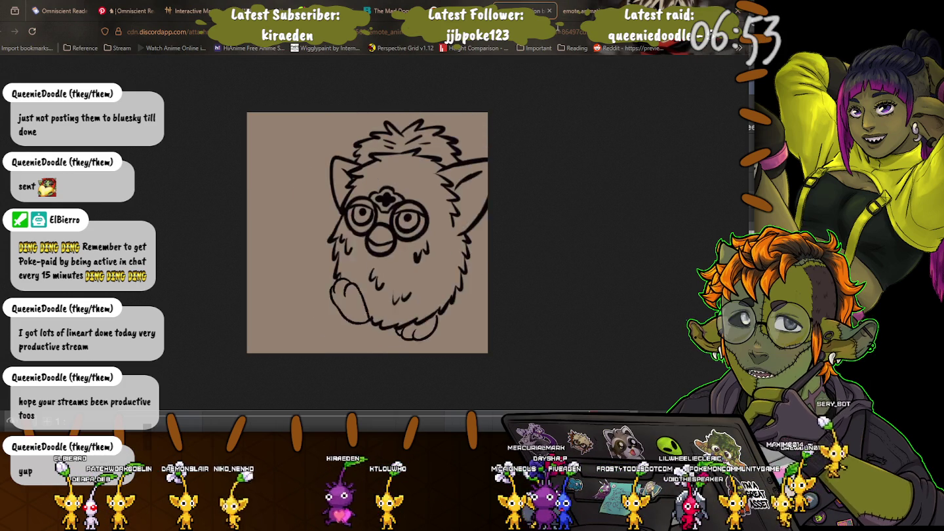
{"action": "left_click", "coordinate": [590, 11]}
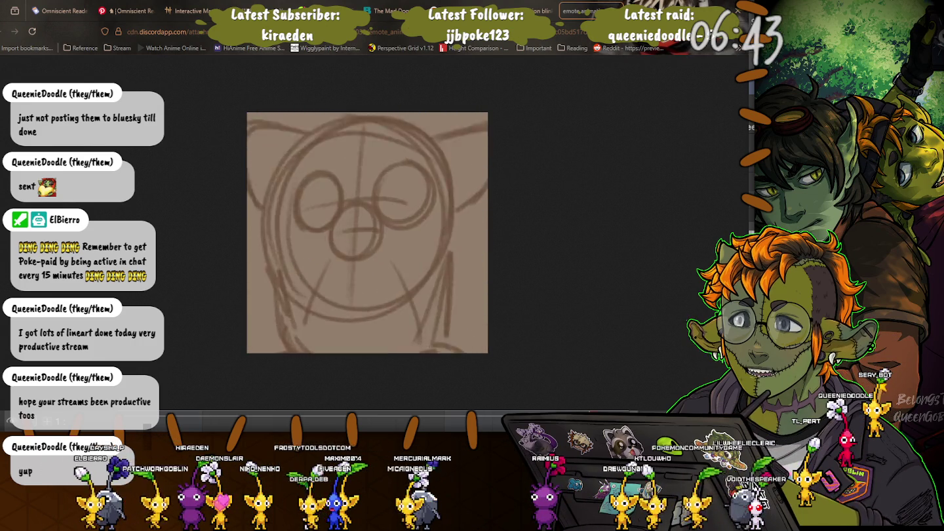
{"action": "key", "text": "alt+Tab"}
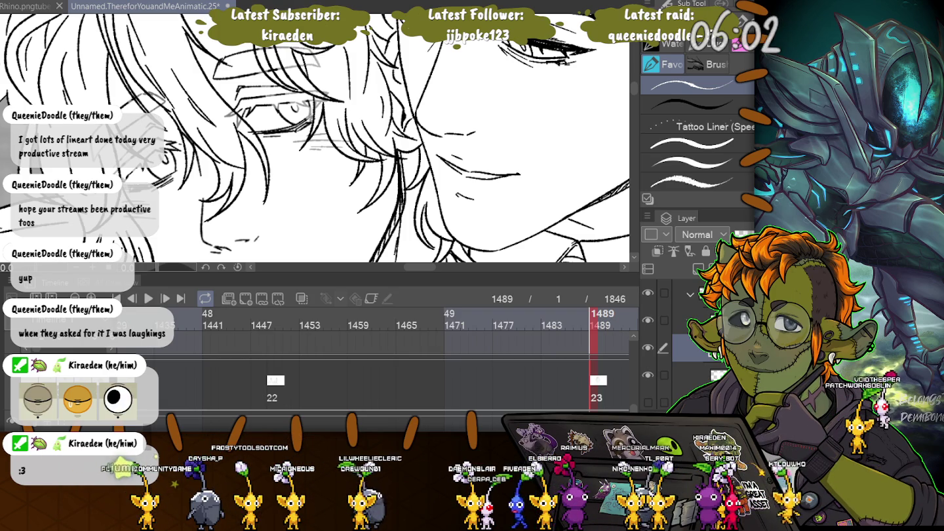
Zoom in on the left figure's eye and pan up to the hair strands above it
{"action": "scroll", "coordinate": [263, 98], "scroll_direction": "up", "scroll_amount": 2}
{"action": "scroll", "coordinate": [262, 98], "scroll_direction": "up", "scroll_amount": 2}
{"action": "scroll", "coordinate": [262, 98], "scroll_direction": "up", "scroll_amount": 1}
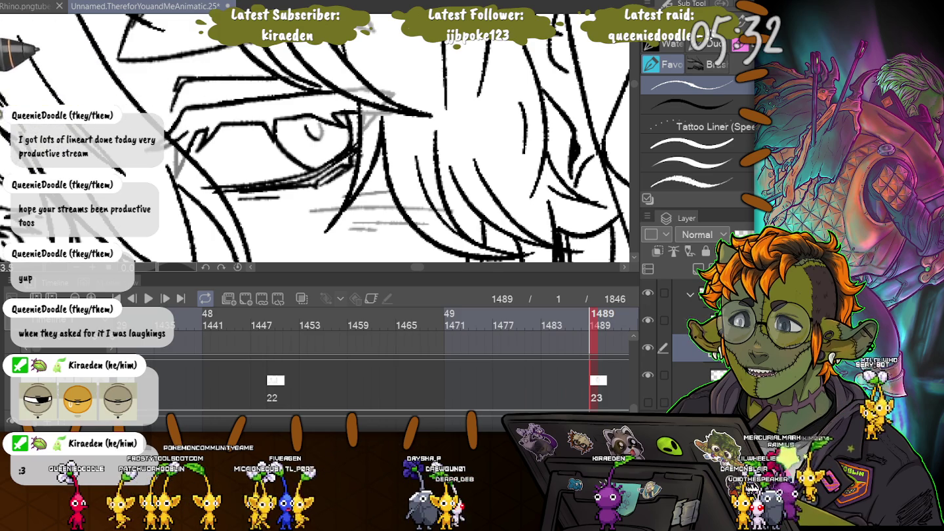
{"action": "left_click_drag", "start_coordinate": [232, 48], "coordinate": [298, 178]}
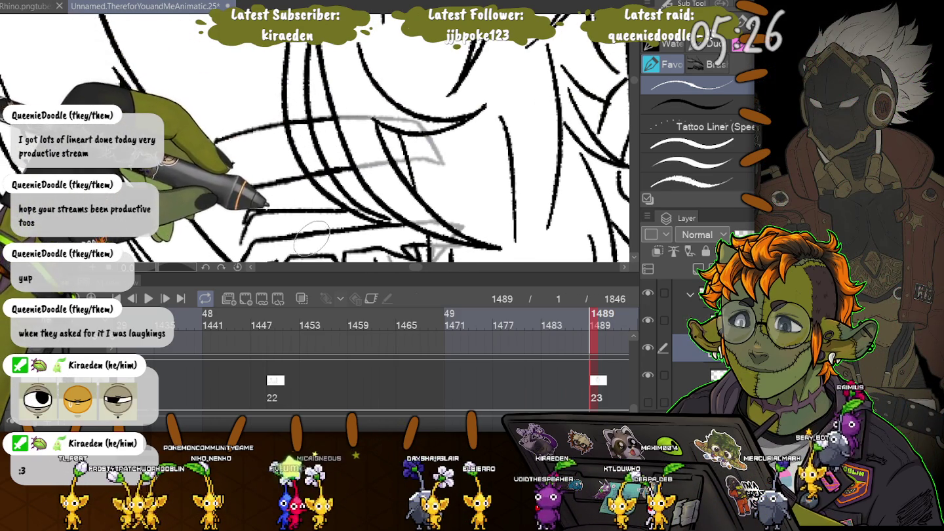
Lasso the hair strokes above the eye, deselect, and return to the Tattoo Liner pen
{"action": "key", "text": "m"}
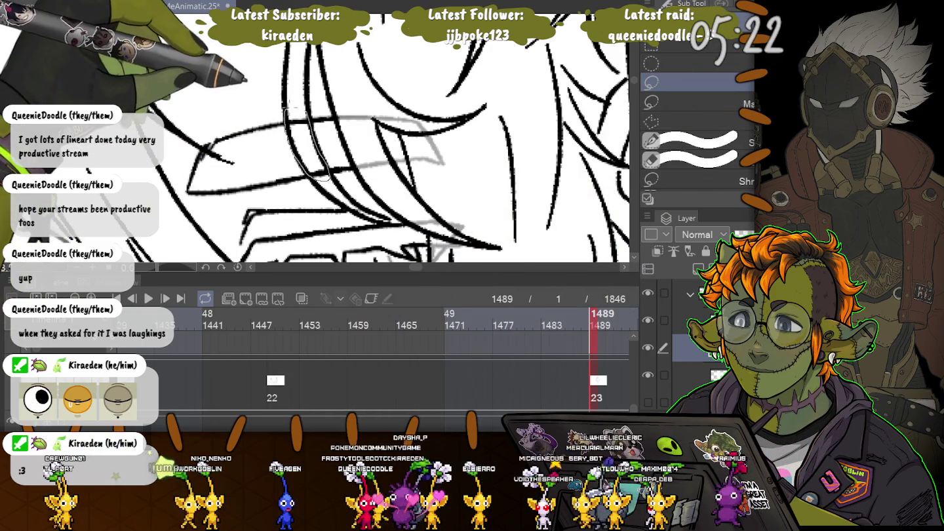
{"action": "left_click_drag", "start_coordinate": [286, 112], "coordinate": [289, 117]}
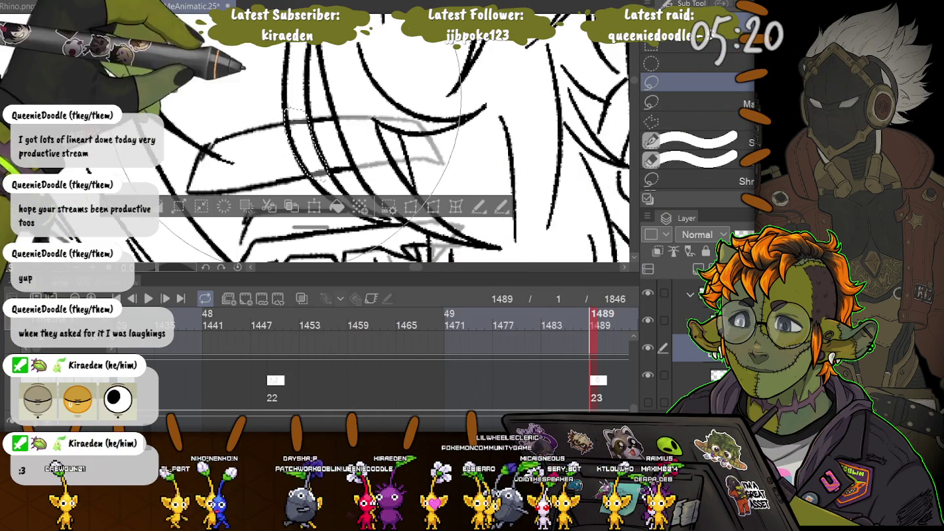
{"action": "key", "text": "ctrl+d"}
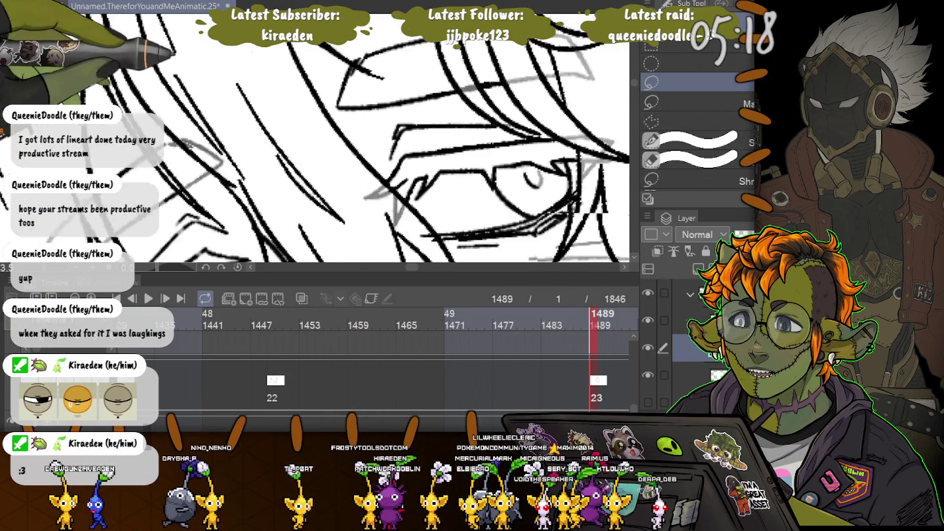
{"action": "left_click_drag", "start_coordinate": [512, 36], "coordinate": [492, 86]}
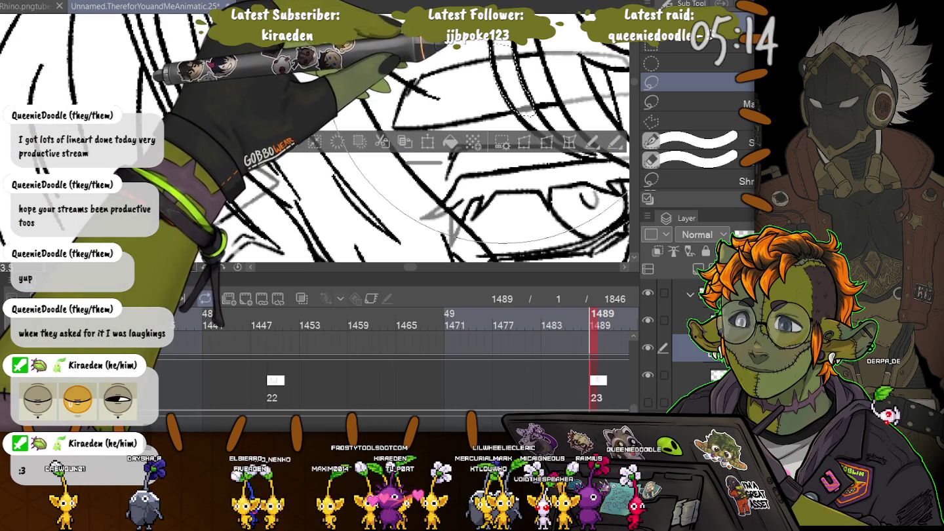
{"action": "scroll", "coordinate": [315, 144], "scroll_direction": "up", "scroll_amount": 2}
{"action": "key", "text": "ctrl+d"}
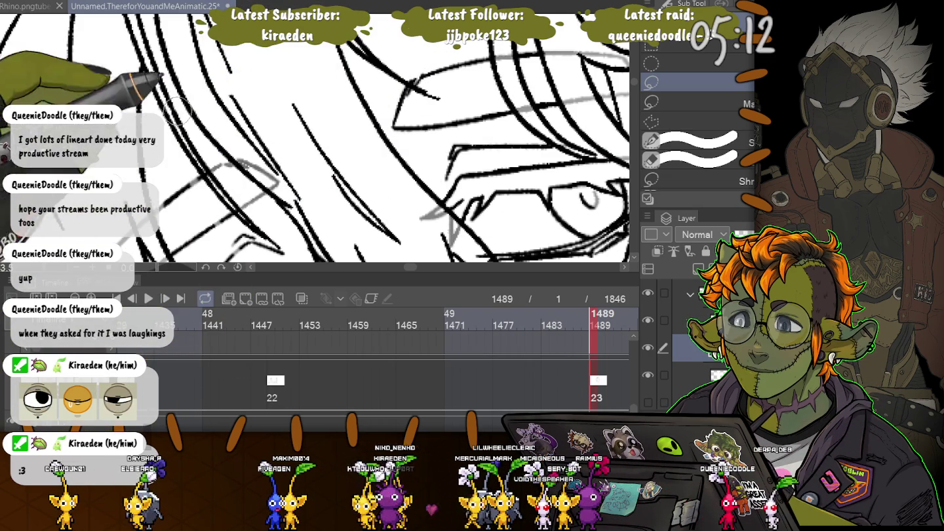
{"action": "scroll", "coordinate": [305, 66], "scroll_direction": "down", "scroll_amount": 2}
{"action": "key", "text": "p"}
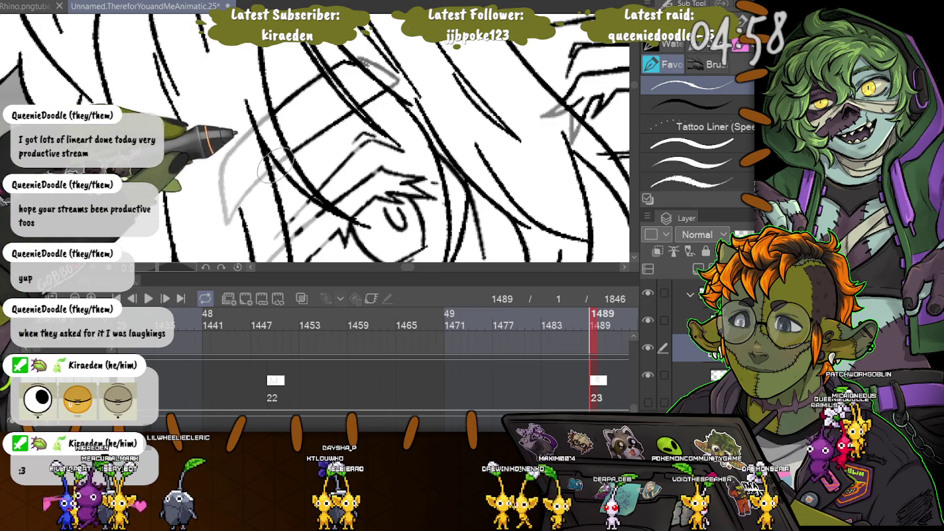
Pan to the other eye lines, zoom out to both figures, and rotate the view upright
{"action": "scroll", "coordinate": [282, 111], "scroll_direction": "down", "scroll_amount": 3}
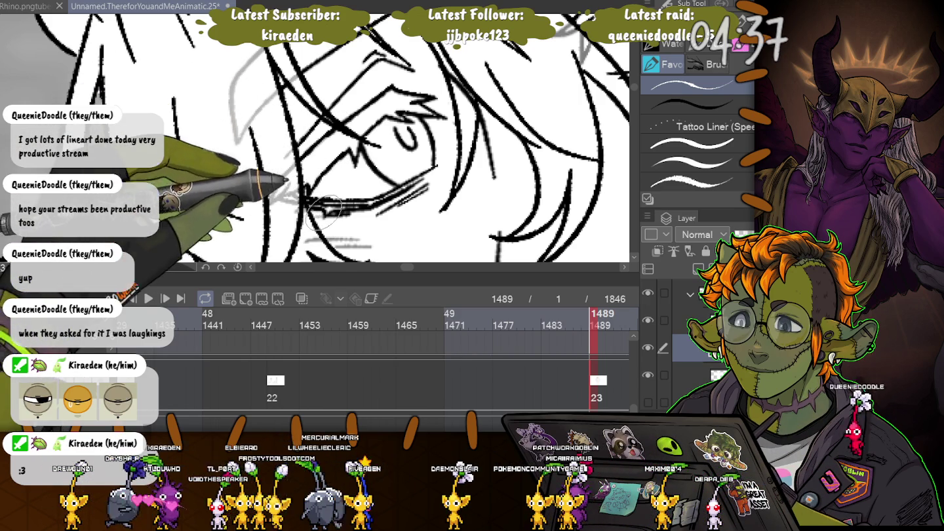
{"action": "left_click_drag", "start_coordinate": [292, 206], "coordinate": [62, 193]}
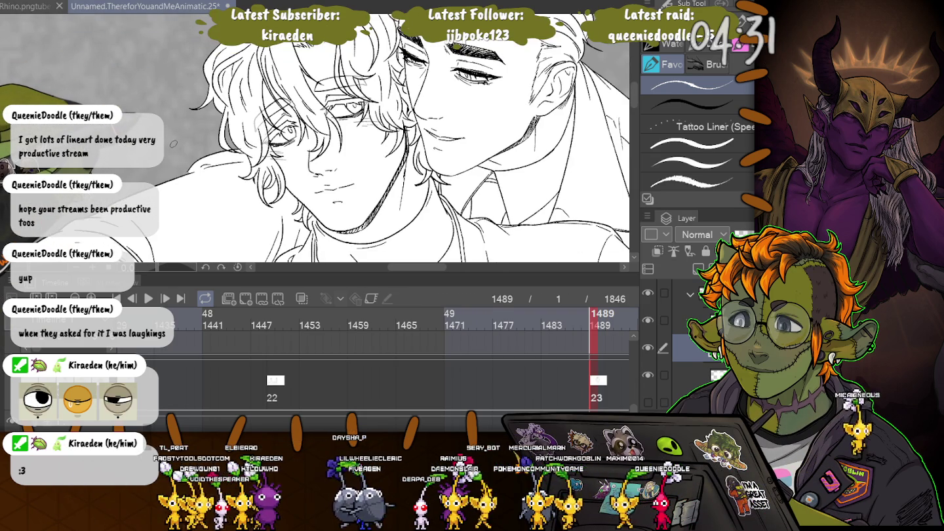
{"action": "scroll", "coordinate": [316, 138], "scroll_direction": "up", "scroll_amount": 3}
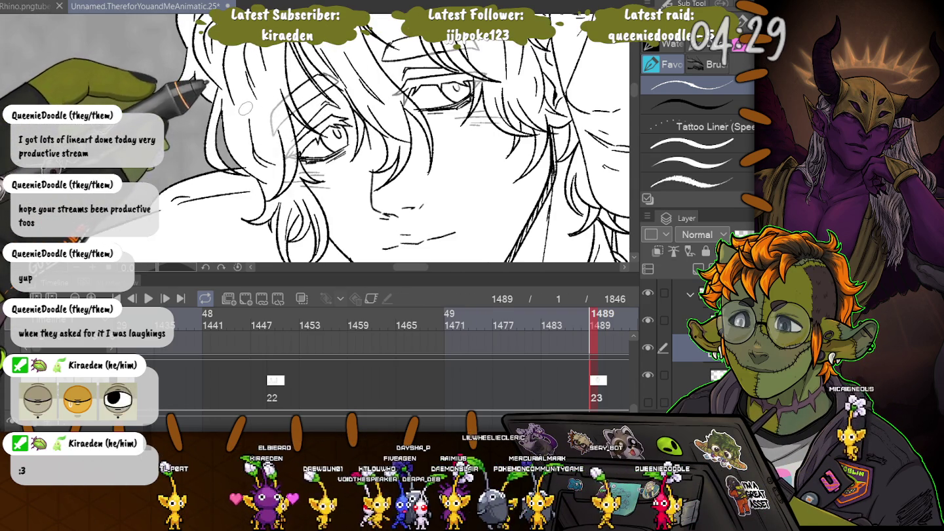
{"action": "scroll", "coordinate": [444, 90], "scroll_direction": "up", "scroll_amount": 3}
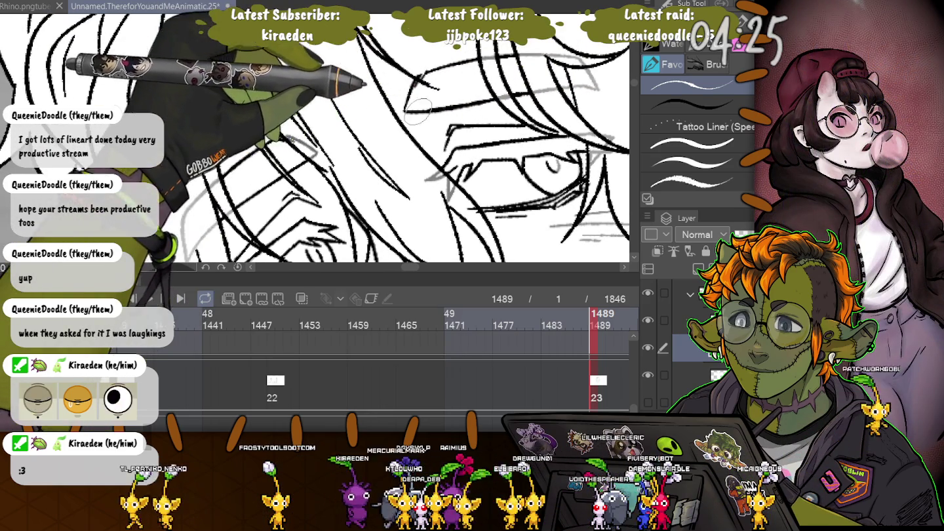
{"action": "scroll", "coordinate": [316, 138], "scroll_direction": "down", "scroll_amount": 3}
{"action": "scroll", "coordinate": [175, 169], "scroll_direction": "down", "scroll_amount": 2}
{"action": "scroll", "coordinate": [175, 169], "scroll_direction": "down", "scroll_amount": 1}
{"action": "scroll", "coordinate": [176, 169], "scroll_direction": "down", "scroll_amount": 1}
{"action": "scroll", "coordinate": [175, 169], "scroll_direction": "down", "scroll_amount": 1}
{"action": "scroll", "coordinate": [176, 169], "scroll_direction": "down", "scroll_amount": 1}
{"action": "left_click_drag", "start_coordinate": [215, 126], "coordinate": [151, 92]}
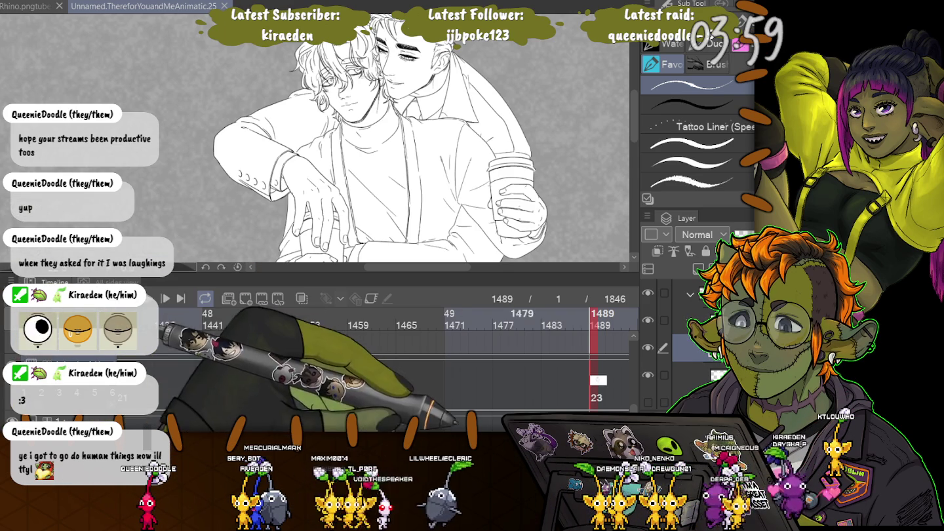
Step through later frames 1582 and 1630 to the hooded-figure drawing frame
{"action": "scroll", "coordinate": [394, 355], "scroll_direction": "right", "scroll_amount": 2}
{"action": "scroll", "coordinate": [394, 354], "scroll_direction": "right", "scroll_amount": 3}
{"action": "scroll", "coordinate": [393, 354], "scroll_direction": "right", "scroll_amount": 1}
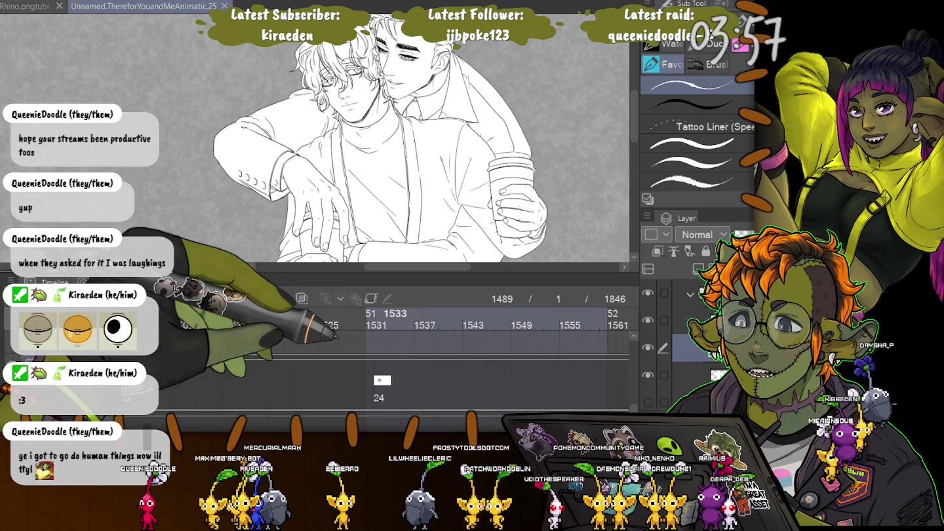
{"action": "left_click", "coordinate": [378, 381]}
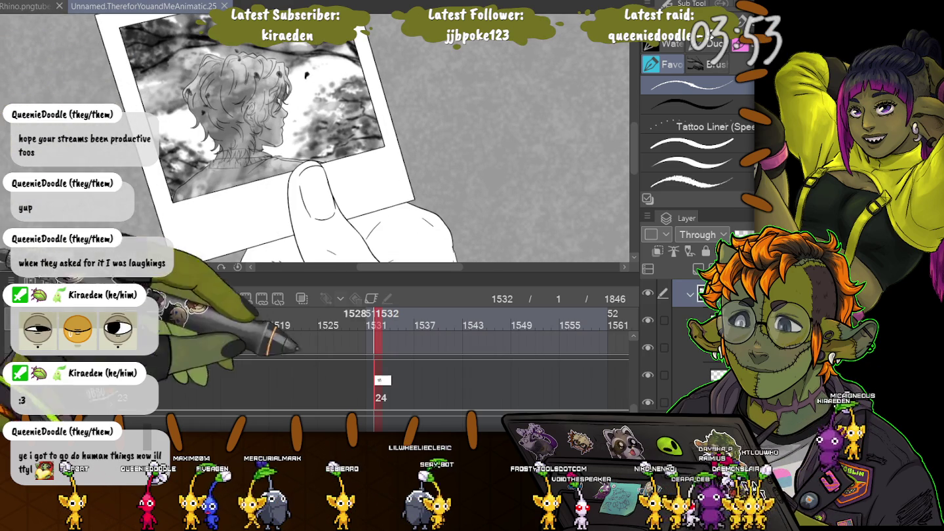
{"action": "scroll", "coordinate": [393, 354], "scroll_direction": "right", "scroll_amount": 1}
{"action": "scroll", "coordinate": [393, 354], "scroll_direction": "right", "scroll_amount": 2}
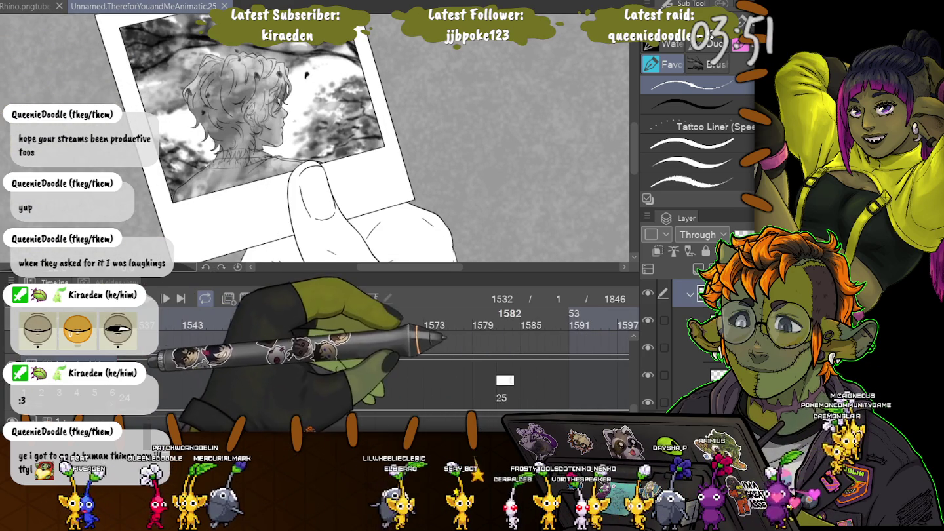
{"action": "left_click", "coordinate": [523, 381]}
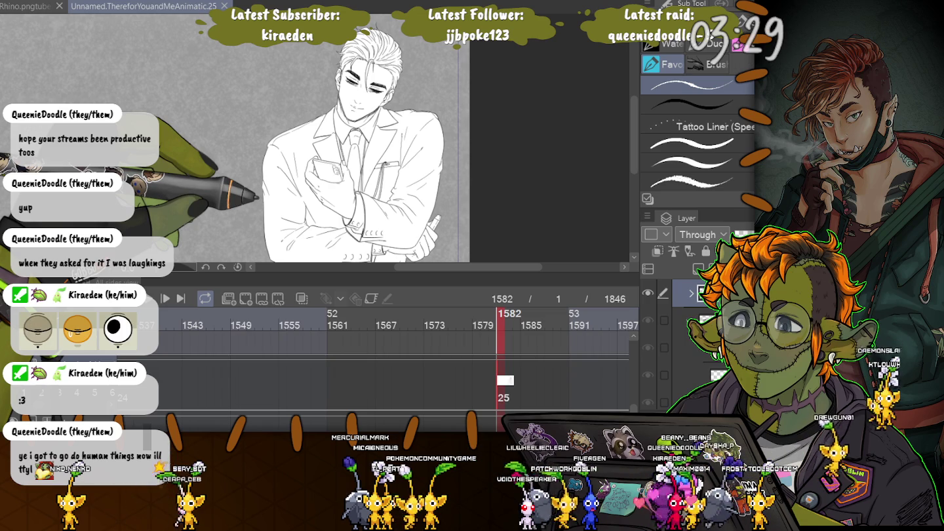
{"action": "scroll", "coordinate": [393, 340], "scroll_direction": "right", "scroll_amount": 2}
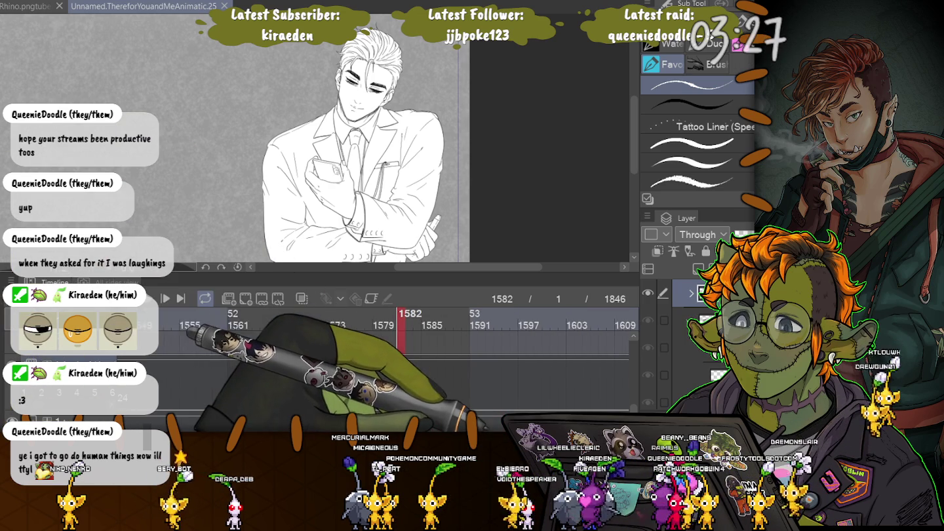
{"action": "scroll", "coordinate": [393, 328], "scroll_direction": "right", "scroll_amount": 2}
{"action": "scroll", "coordinate": [393, 328], "scroll_direction": "right", "scroll_amount": 2}
{"action": "scroll", "coordinate": [393, 327], "scroll_direction": "right", "scroll_amount": 5}
{"action": "scroll", "coordinate": [393, 328], "scroll_direction": "right", "scroll_amount": 5}
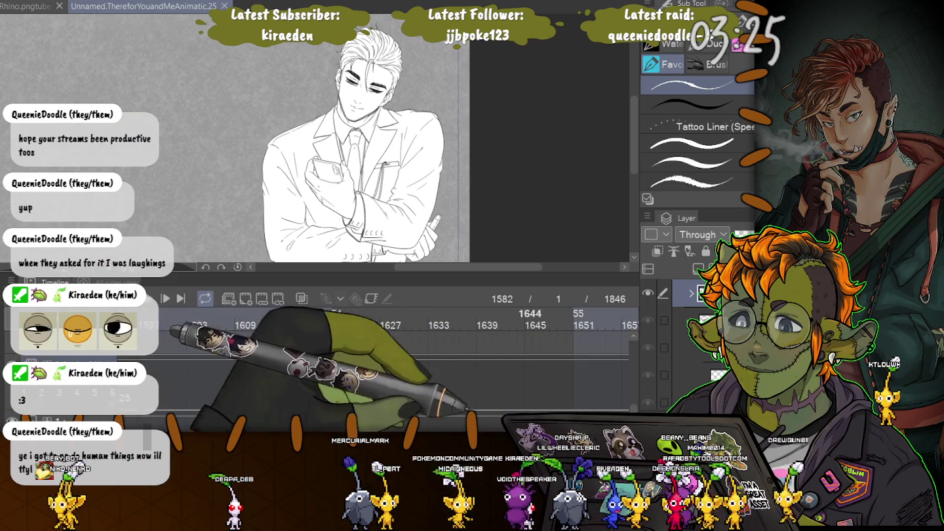
{"action": "left_click", "coordinate": [415, 321]}
{"action": "scroll", "coordinate": [394, 328], "scroll_direction": "right", "scroll_amount": 1}
{"action": "scroll", "coordinate": [393, 327], "scroll_direction": "right", "scroll_amount": 6}
{"action": "scroll", "coordinate": [393, 328], "scroll_direction": "right", "scroll_amount": 4}
{"action": "scroll", "coordinate": [393, 327], "scroll_direction": "right", "scroll_amount": 5}
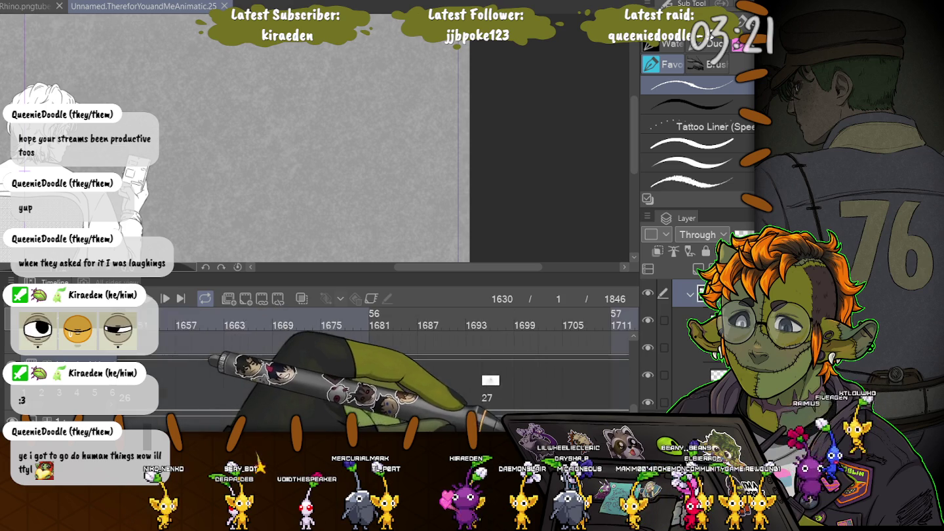
{"action": "left_click", "coordinate": [502, 321]}
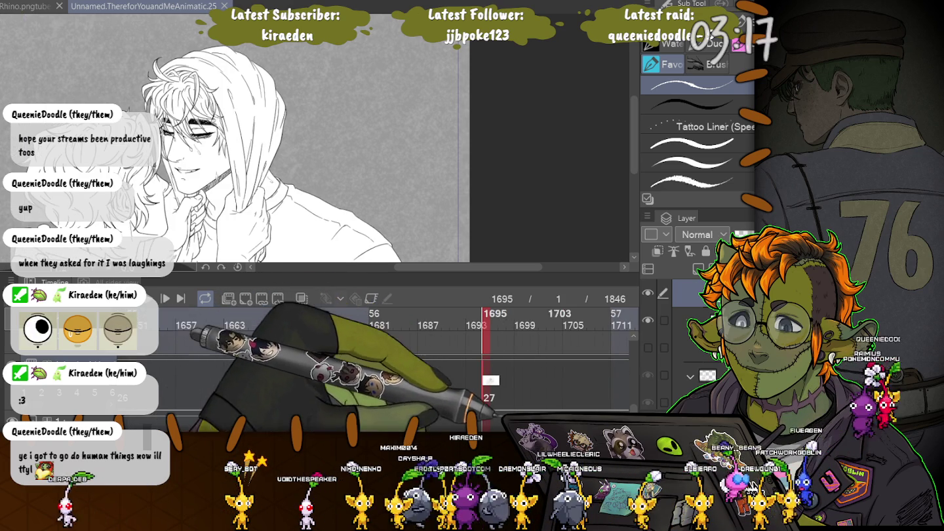
Check frames 1741 and 1784, then return to frame 1741 and fit it on screen
{"action": "scroll", "coordinate": [459, 328], "scroll_direction": "right", "scroll_amount": 8}
{"action": "scroll", "coordinate": [459, 328], "scroll_direction": "right", "scroll_amount": 8}
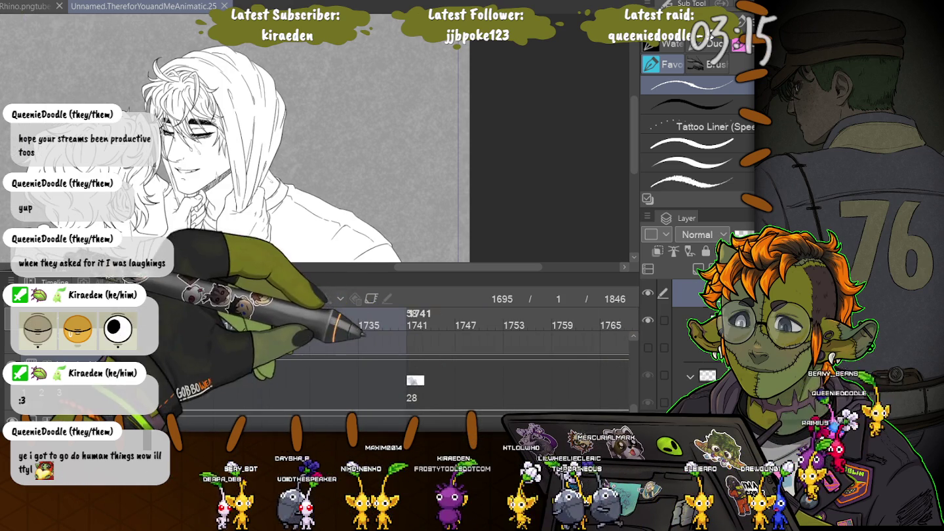
{"action": "left_click", "coordinate": [413, 321]}
{"action": "scroll", "coordinate": [459, 327], "scroll_direction": "right", "scroll_amount": 6}
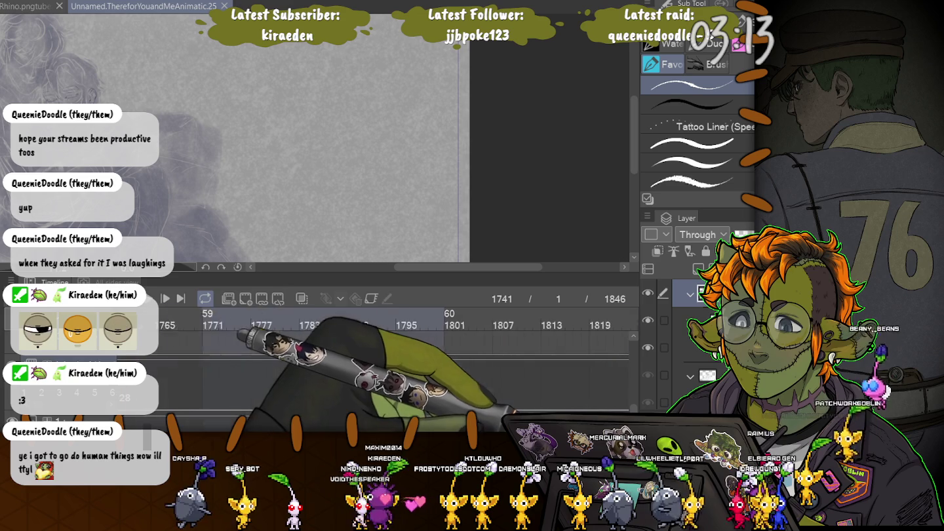
{"action": "scroll", "coordinate": [459, 327], "scroll_direction": "right", "scroll_amount": 3}
{"action": "left_click", "coordinate": [246, 322]}
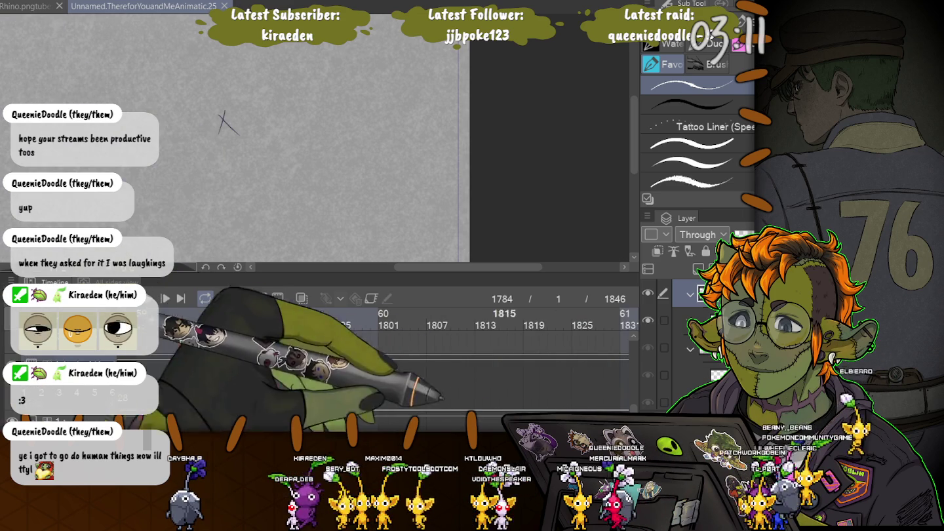
{"action": "scroll", "coordinate": [393, 328], "scroll_direction": "right", "scroll_amount": 3}
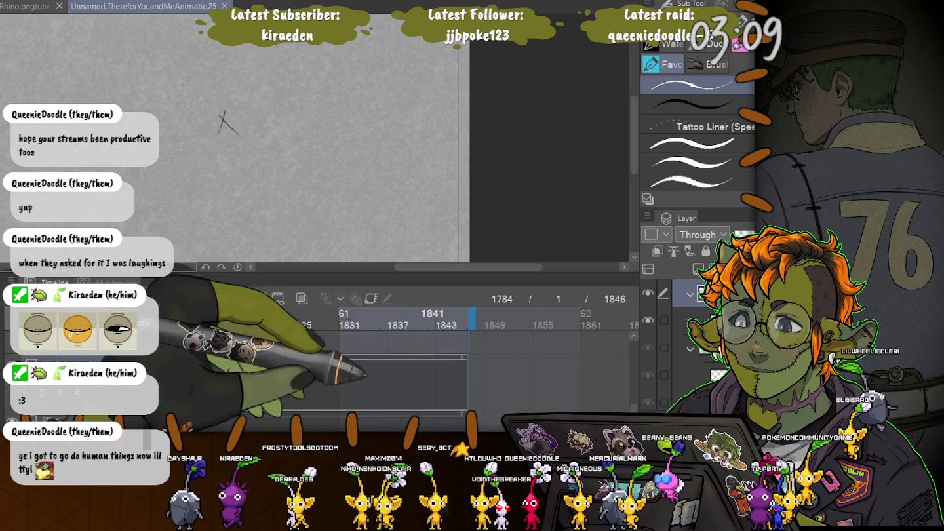
{"action": "scroll", "coordinate": [393, 327], "scroll_direction": "left", "scroll_amount": 8}
{"action": "scroll", "coordinate": [393, 327], "scroll_direction": "left", "scroll_amount": 8}
{"action": "scroll", "coordinate": [394, 328], "scroll_direction": "left", "scroll_amount": 4}
{"action": "scroll", "coordinate": [394, 328], "scroll_direction": "left", "scroll_amount": 4}
{"action": "scroll", "coordinate": [393, 327], "scroll_direction": "right", "scroll_amount": 10}
{"action": "scroll", "coordinate": [393, 328], "scroll_direction": "right", "scroll_amount": 3}
{"action": "left_click", "coordinate": [211, 326]}
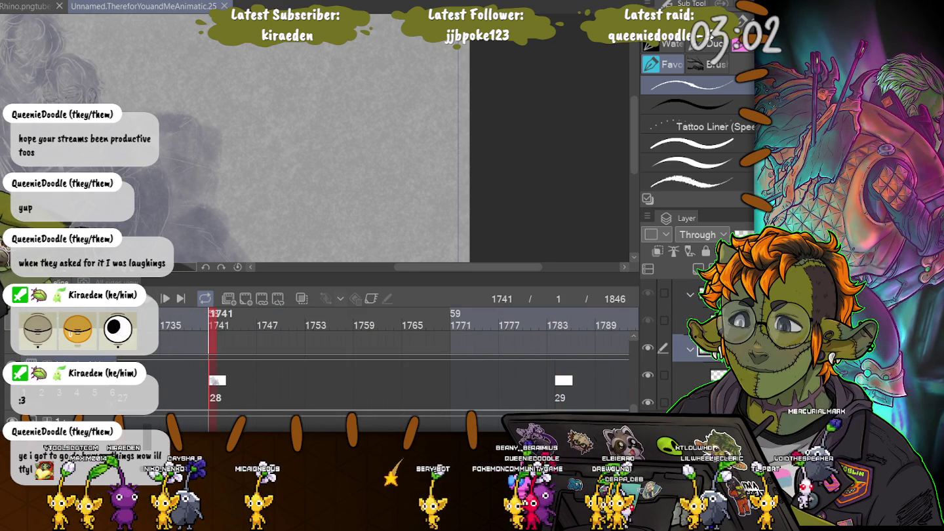
{"action": "key", "text": "ctrl+0"}
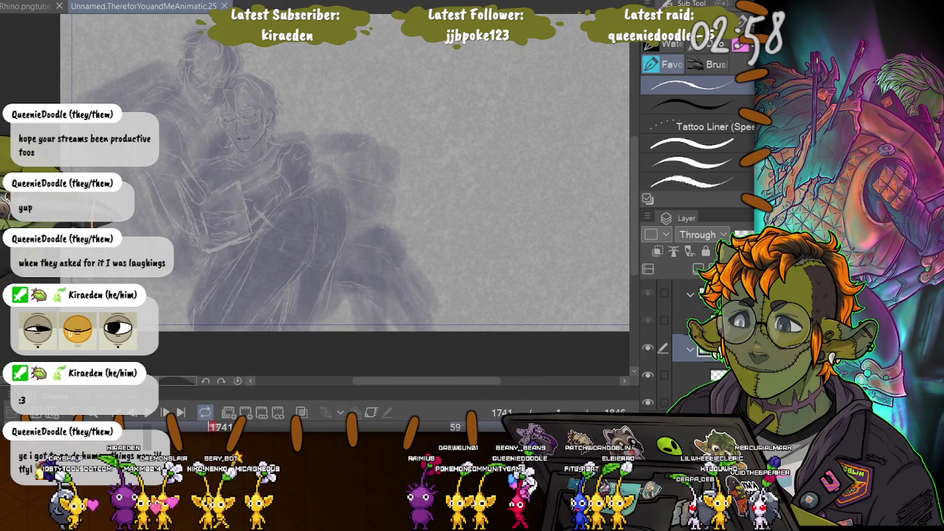
Zoom in on the sketched face and ink the jawline, closed eyes and ear with Tattoo Liner
{"action": "scroll", "coordinate": [219, 101], "scroll_direction": "up", "scroll_amount": 2}
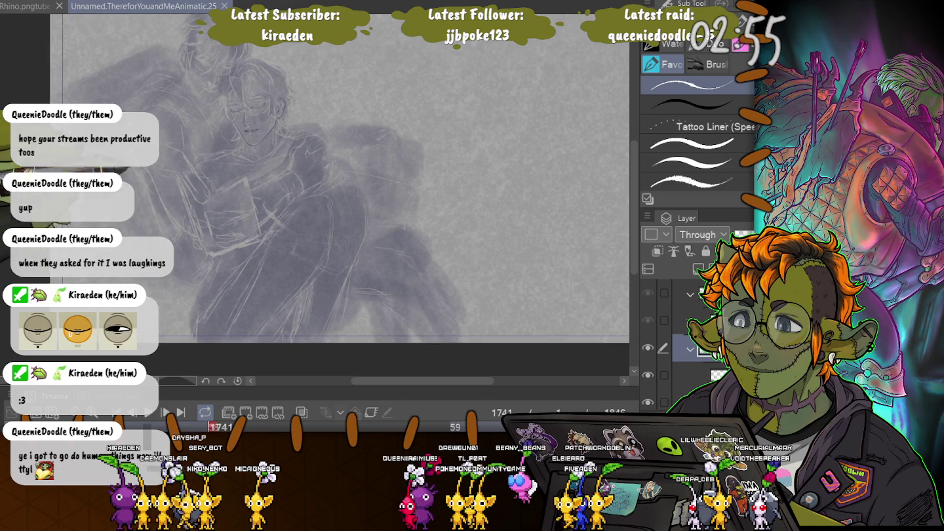
{"action": "scroll", "coordinate": [218, 101], "scroll_direction": "up", "scroll_amount": 3}
{"action": "scroll", "coordinate": [219, 100], "scroll_direction": "up", "scroll_amount": 2}
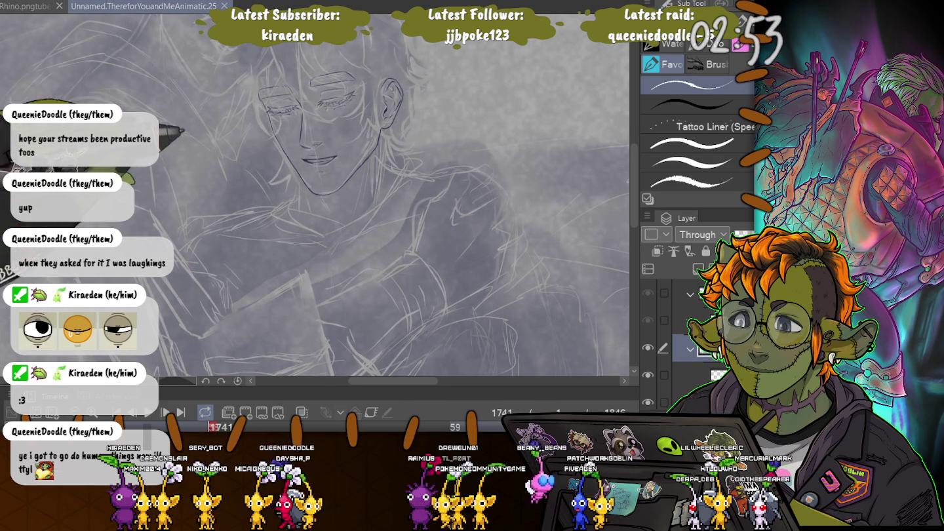
{"action": "scroll", "coordinate": [219, 100], "scroll_direction": "up", "scroll_amount": 1}
{"action": "scroll", "coordinate": [218, 100], "scroll_direction": "up", "scroll_amount": 1}
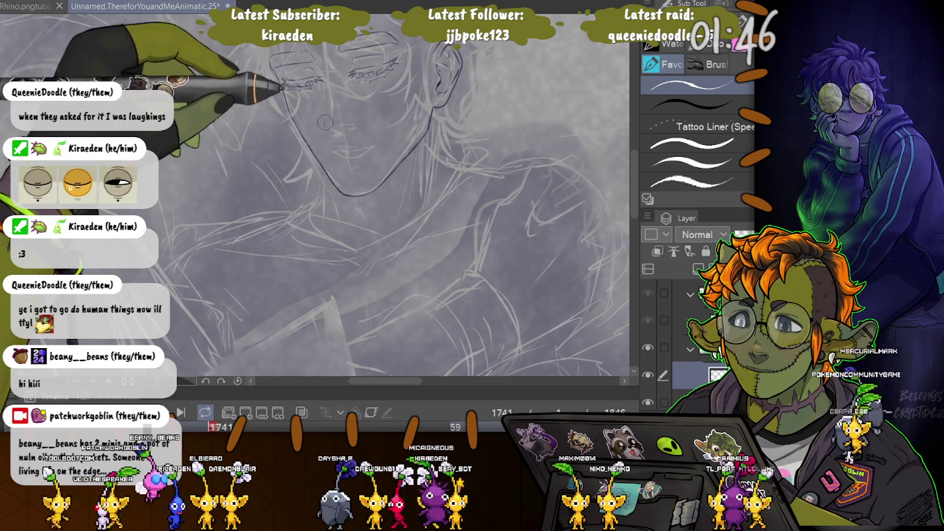
{"action": "left_click_drag", "start_coordinate": [326, 116], "coordinate": [373, 219]}
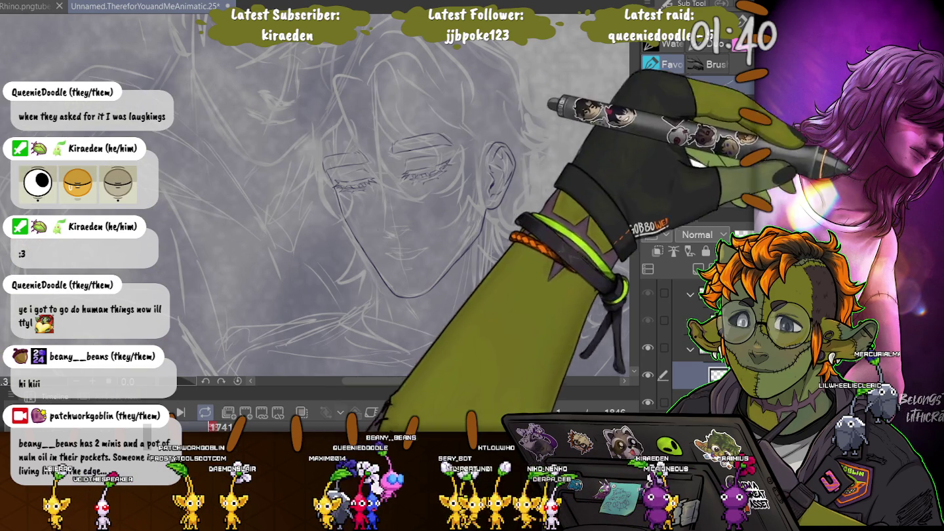
With a finer pen, ink the nose, a shortened mouth line and the eyelid details
{"action": "left_click", "coordinate": [714, 64]}
{"action": "scroll", "coordinate": [459, 197], "scroll_direction": "up", "scroll_amount": 3}
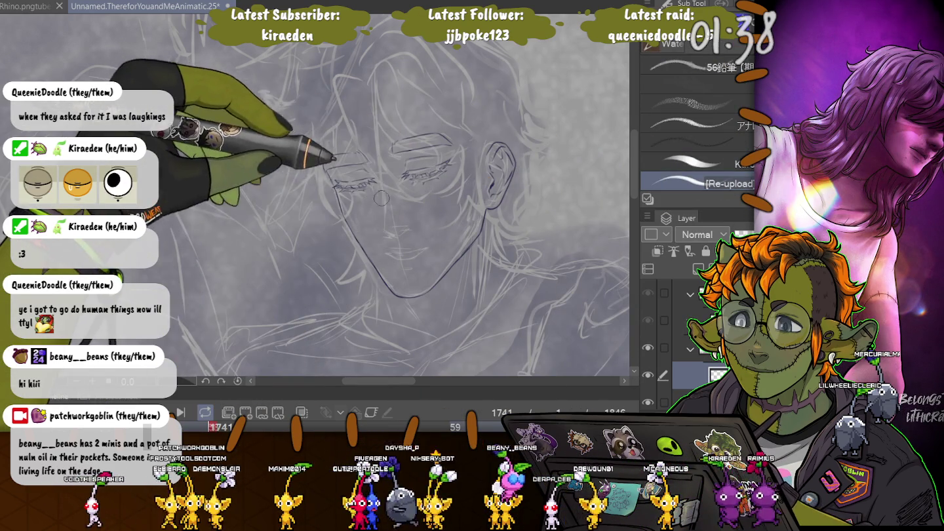
{"action": "scroll", "coordinate": [369, 156], "scroll_direction": "up", "scroll_amount": 3}
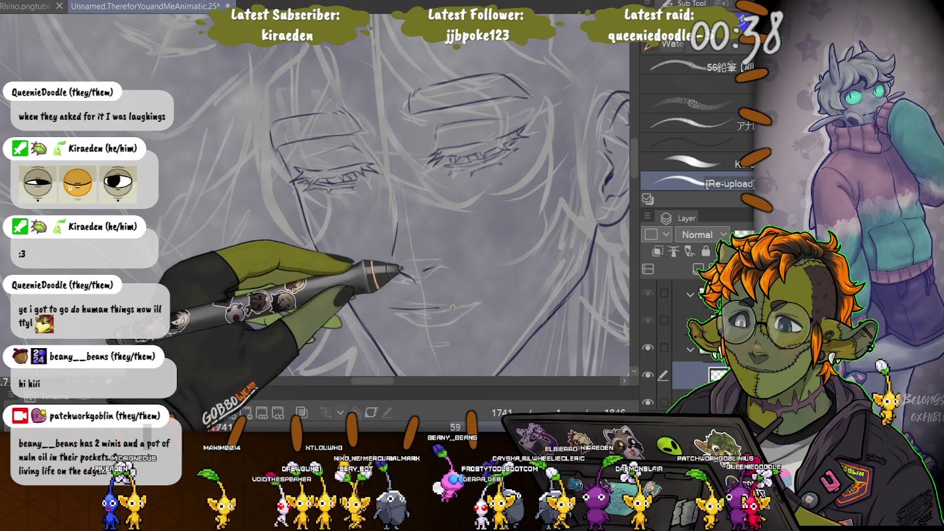
{"action": "left_click_drag", "start_coordinate": [479, 304], "coordinate": [395, 308]}
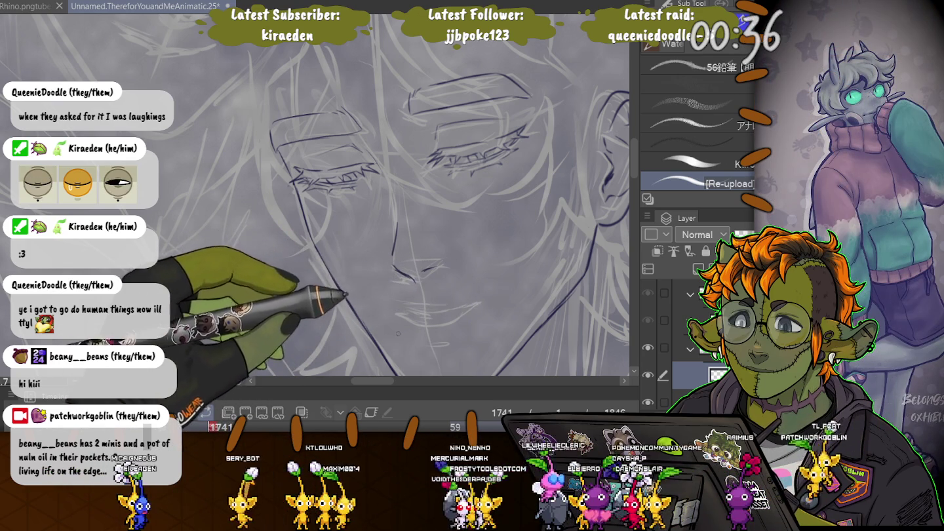
{"action": "left_click_drag", "start_coordinate": [479, 304], "coordinate": [404, 307]}
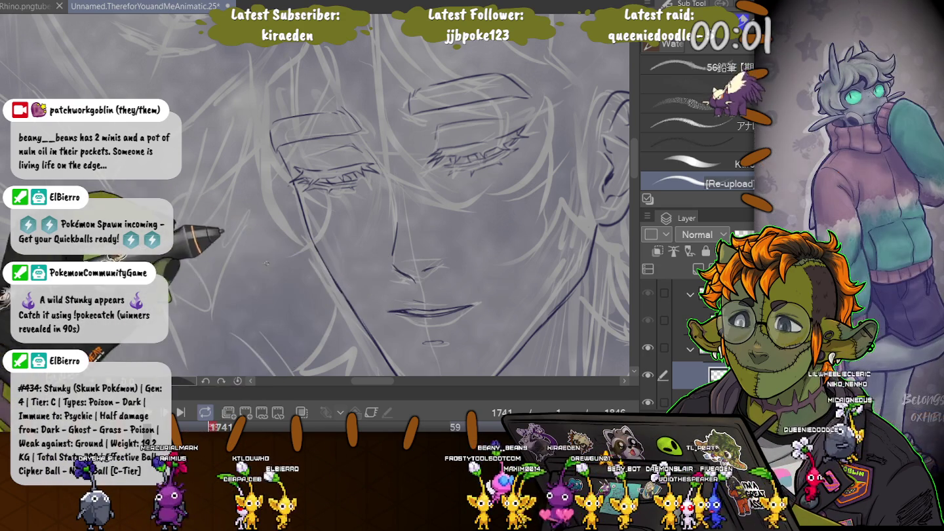
{"action": "left_click_drag", "start_coordinate": [347, 241], "coordinate": [370, 283]}
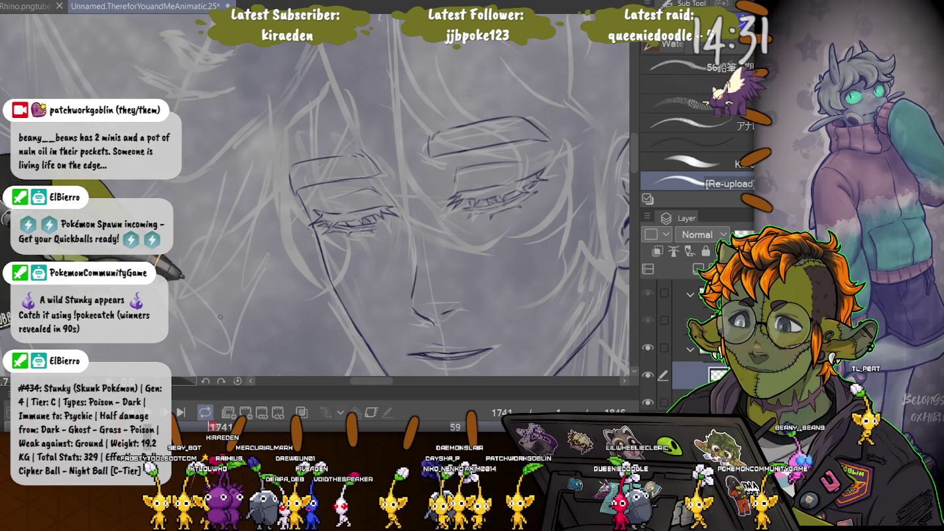
{"action": "scroll", "coordinate": [276, 234], "scroll_direction": "down", "scroll_amount": 2}
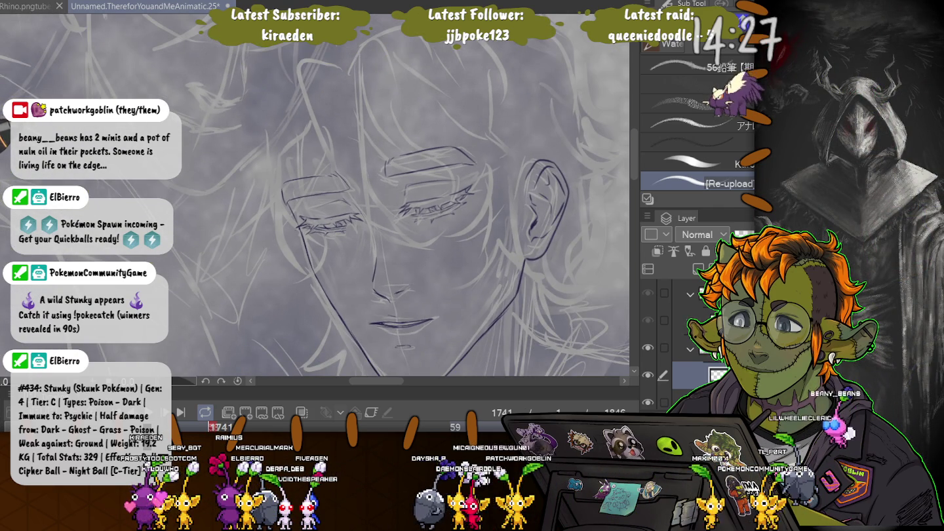
Ink the eye's lower and upper lid lines over the sketch
{"action": "scroll", "coordinate": [406, 194], "scroll_direction": "up", "scroll_amount": 3}
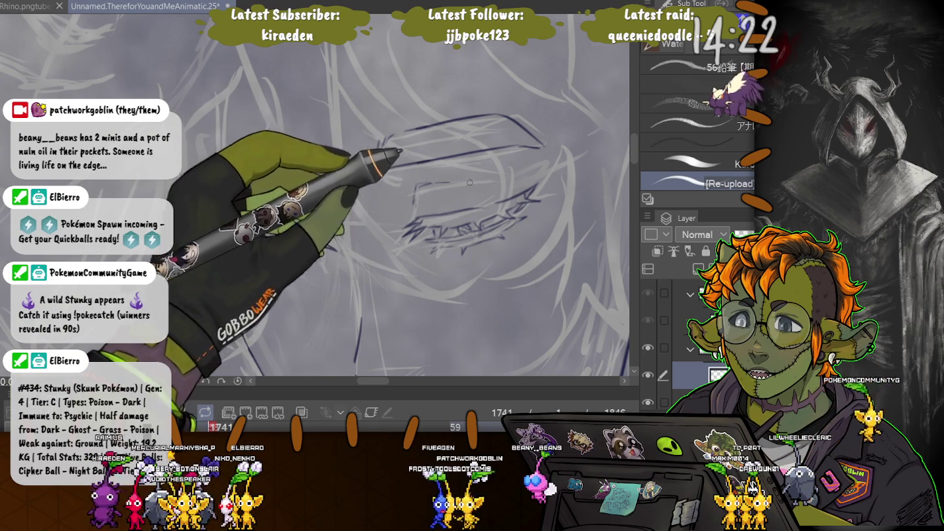
{"action": "scroll", "coordinate": [459, 191], "scroll_direction": "down", "scroll_amount": 2}
{"action": "scroll", "coordinate": [314, 197], "scroll_direction": "down", "scroll_amount": 2}
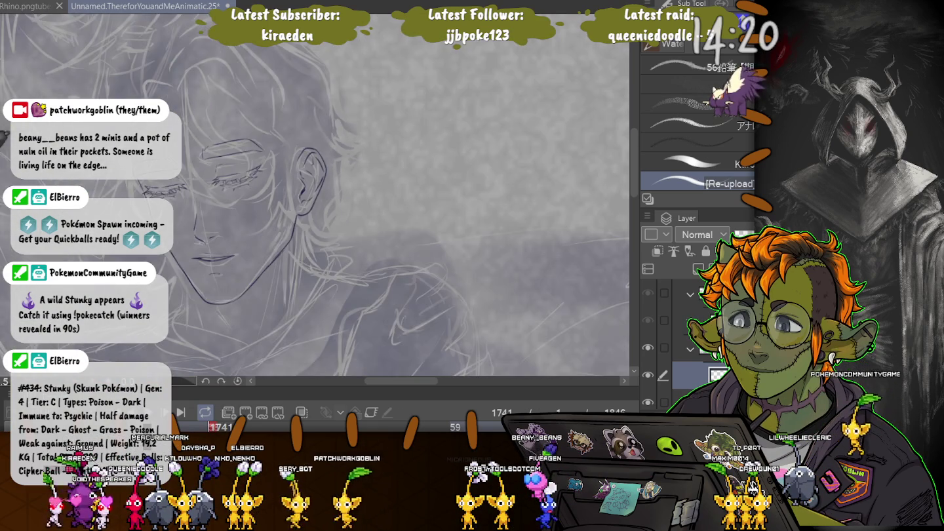
{"action": "scroll", "coordinate": [314, 197], "scroll_direction": "down", "scroll_amount": 1}
{"action": "scroll", "coordinate": [276, 281], "scroll_direction": "up", "scroll_amount": 2}
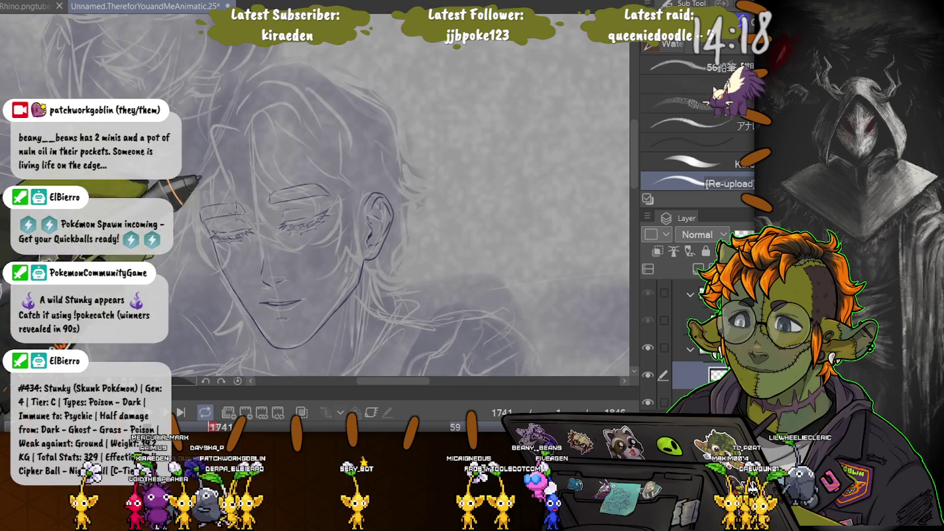
{"action": "scroll", "coordinate": [275, 280], "scroll_direction": "up", "scroll_amount": 2}
{"action": "scroll", "coordinate": [276, 280], "scroll_direction": "up", "scroll_amount": 2}
{"action": "scroll", "coordinate": [276, 281], "scroll_direction": "up", "scroll_amount": 1}
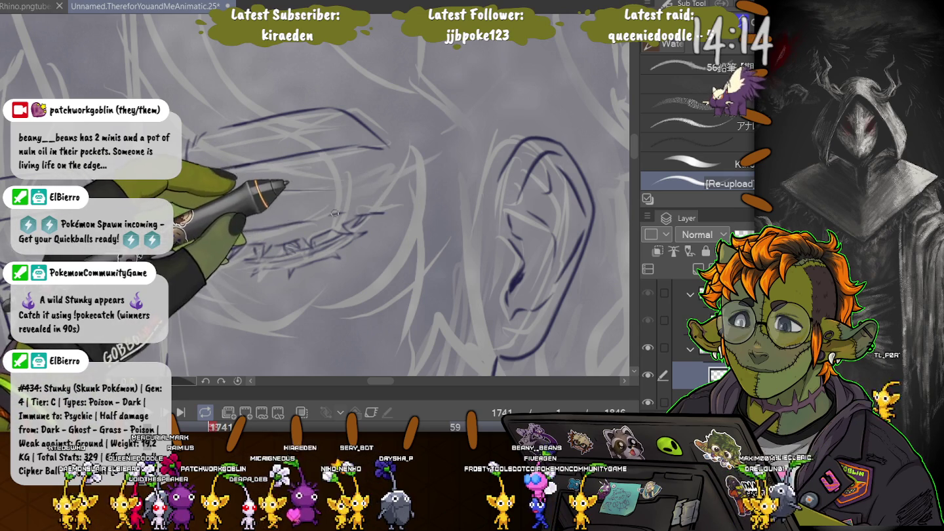
{"action": "left_click_drag", "start_coordinate": [216, 249], "coordinate": [402, 211]}
{"action": "left_click_drag", "start_coordinate": [230, 196], "coordinate": [322, 191]}
Erase the overshooting lower-lid end, add short lash strokes, then zoom out on the face
{"action": "key", "text": "e"}
{"action": "left_click_drag", "start_coordinate": [394, 211], "coordinate": [292, 215]}
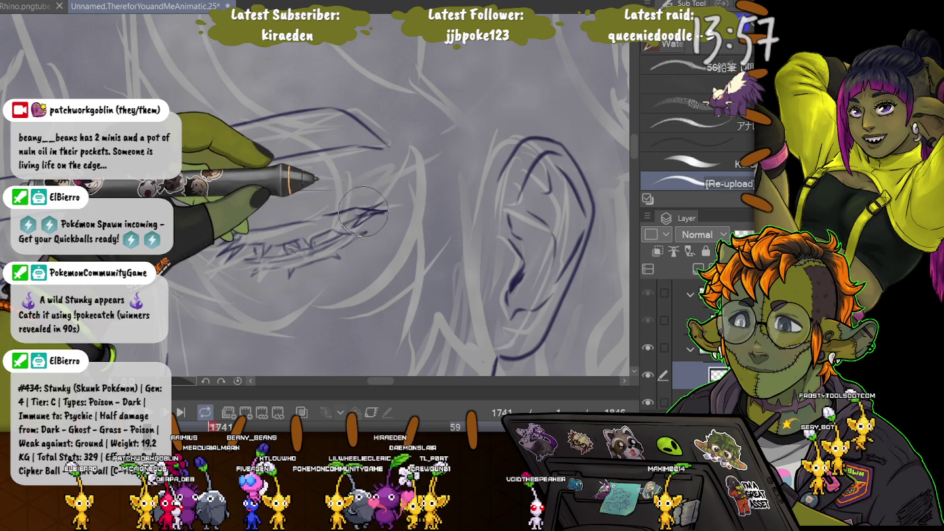
{"action": "mouse_move", "coordinate": [369, 209]}
{"action": "left_mouse_down"}
{"action": "mouse_move", "coordinate": [353, 223]}
{"action": "mouse_move", "coordinate": [385, 209]}
{"action": "left_mouse_up"}
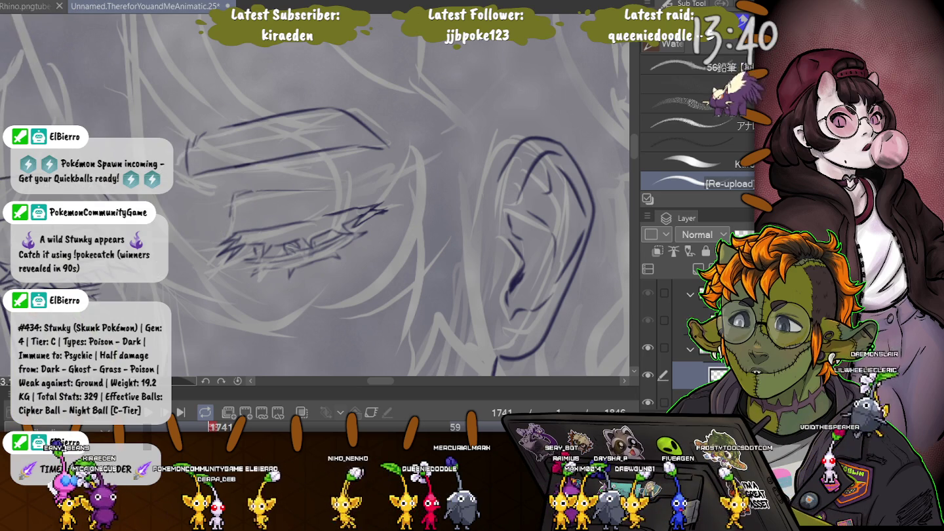
{"action": "scroll", "coordinate": [377, 191], "scroll_direction": "up", "scroll_amount": 2}
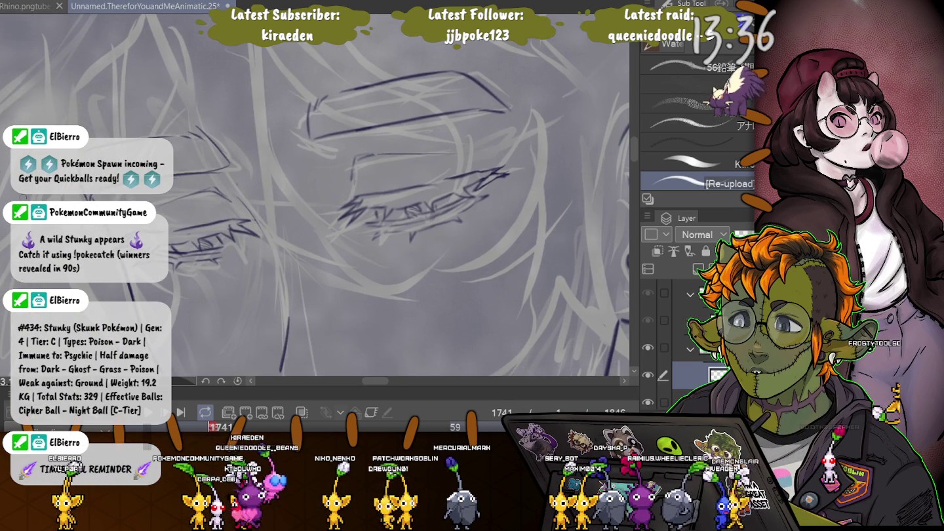
{"action": "scroll", "coordinate": [217, 269], "scroll_direction": "down", "scroll_amount": 3}
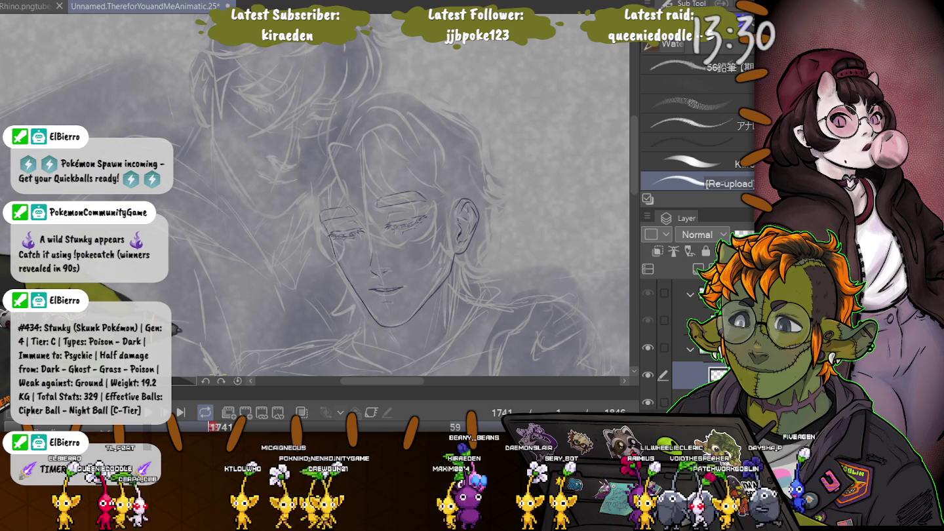
Lasso the inked nose, enlarge it and nudge it slightly lower
{"action": "key", "text": "m"}
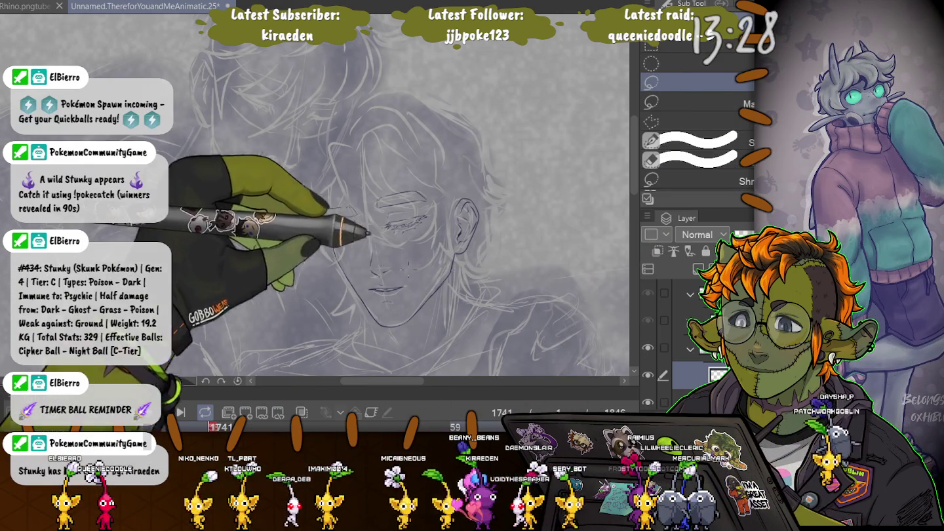
{"action": "left_click_drag", "start_coordinate": [379, 245], "coordinate": [382, 247]}
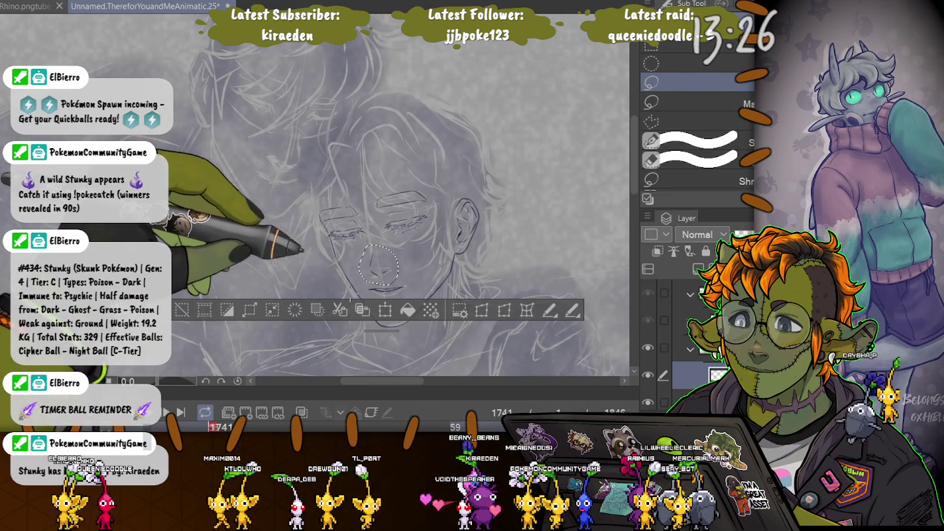
{"action": "key", "text": "ctrl+plus"}
{"action": "key", "text": "ctrl+plus"}
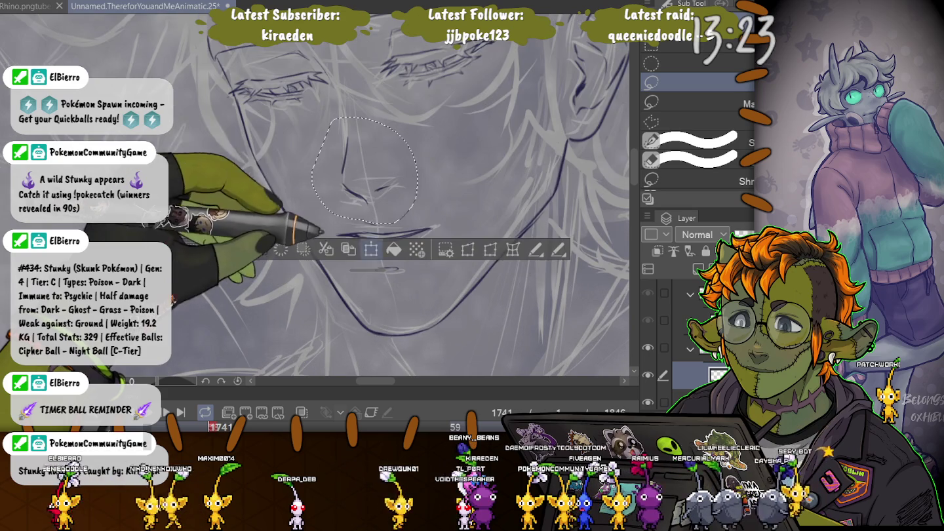
{"action": "key", "text": "ctrl+t"}
{"action": "left_click_drag", "start_coordinate": [311, 117], "coordinate": [303, 109]}
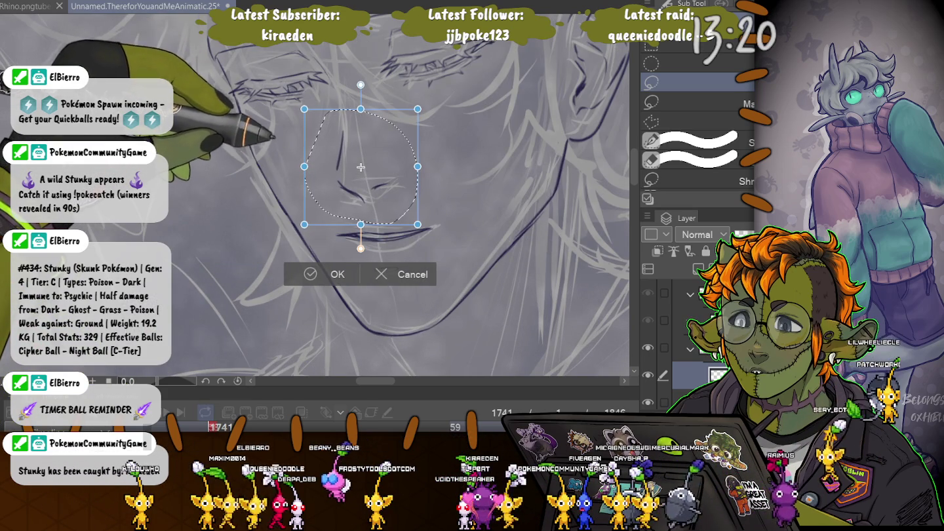
{"action": "left_click_drag", "start_coordinate": [303, 224], "coordinate": [297, 233]}
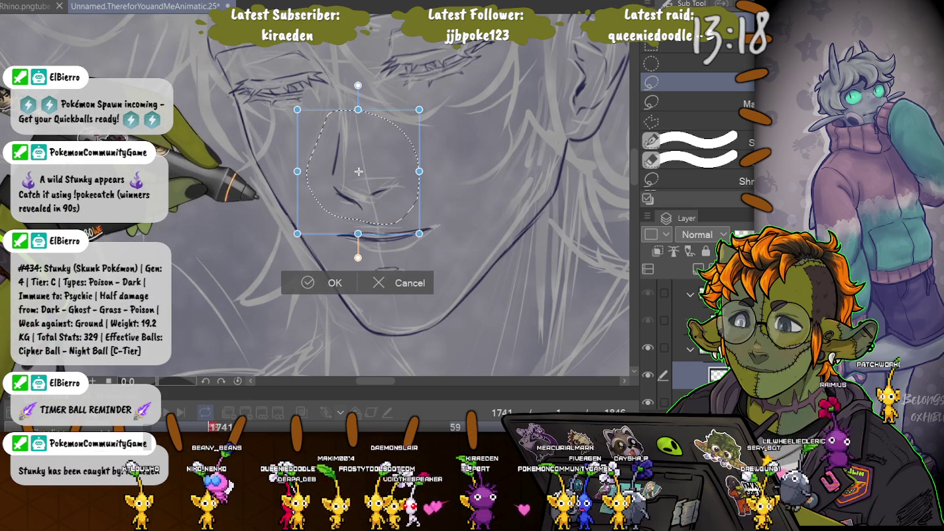
{"action": "left_click_drag", "start_coordinate": [360, 169], "coordinate": [362, 171]}
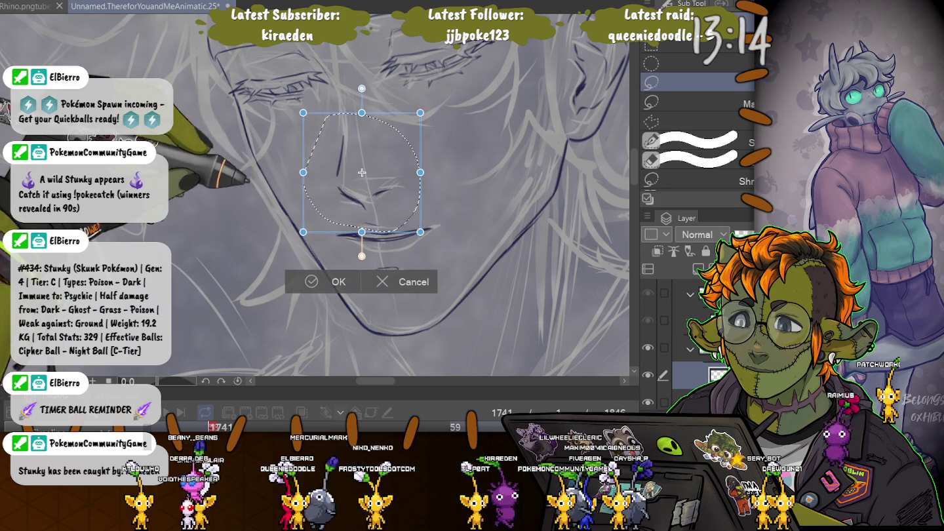
{"action": "scroll", "coordinate": [222, 252], "scroll_direction": "down", "scroll_amount": 1}
{"action": "scroll", "coordinate": [221, 253], "scroll_direction": "down", "scroll_amount": 1}
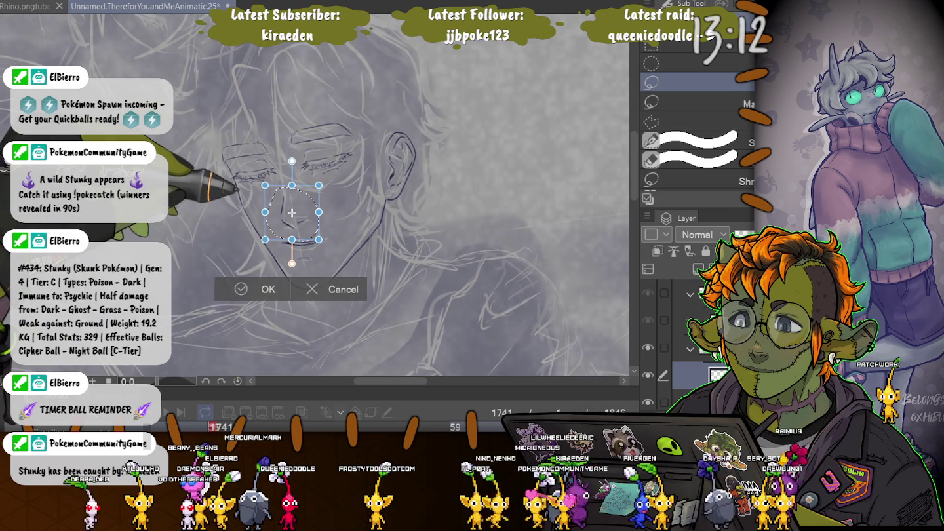
{"action": "left_click_drag", "start_coordinate": [318, 186], "coordinate": [320, 183]}
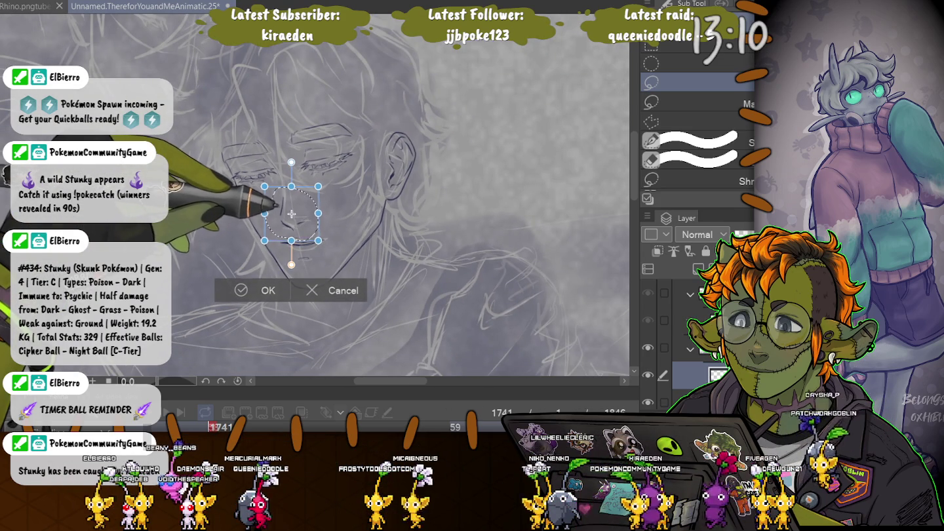
{"action": "left_click_drag", "start_coordinate": [293, 211], "coordinate": [291, 213]}
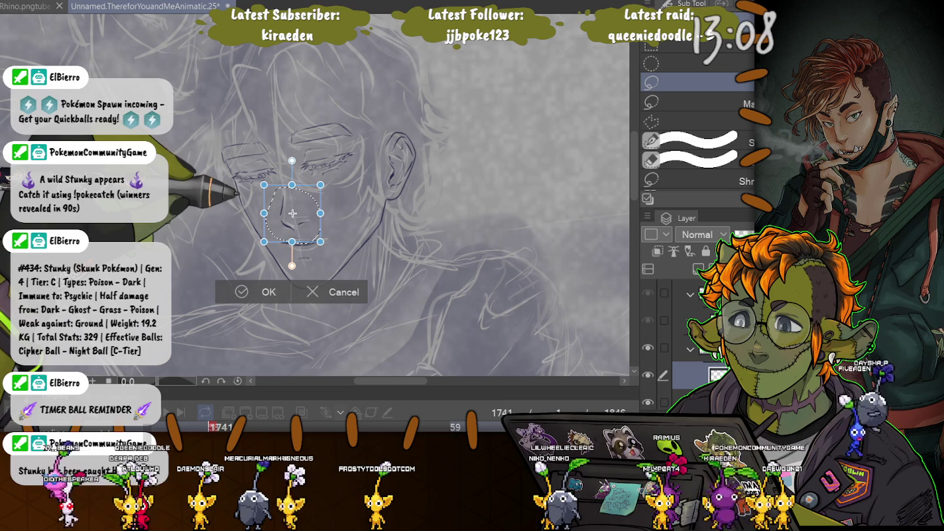
{"action": "key", "text": "Return"}
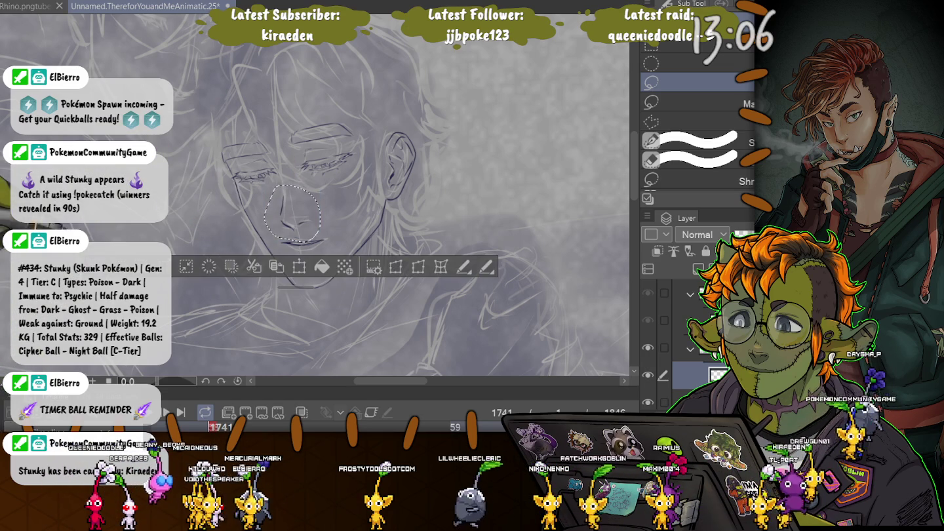
Reselect the nose and apply one more transform before returning to the pencil brush
{"action": "scroll", "coordinate": [118, 228], "scroll_direction": "down", "scroll_amount": 2}
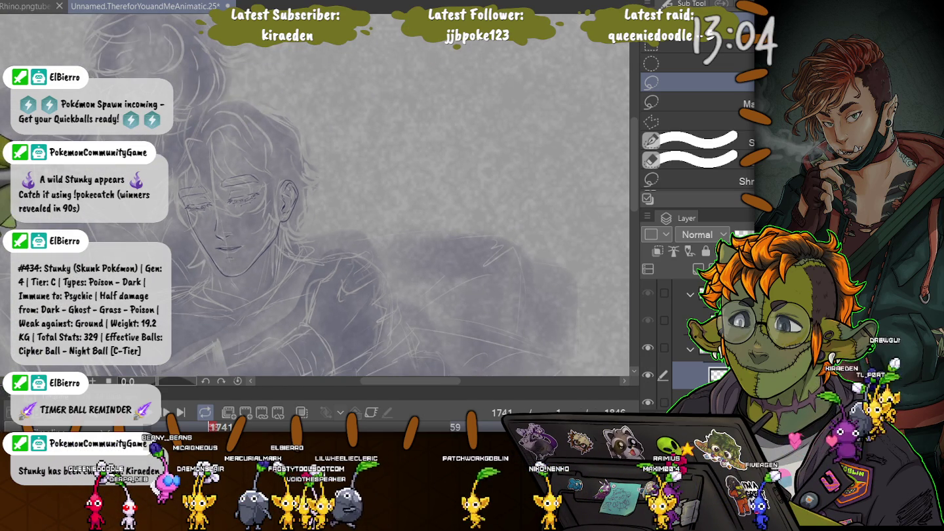
{"action": "left_click_drag", "start_coordinate": [71, 204], "coordinate": [189, 242]}
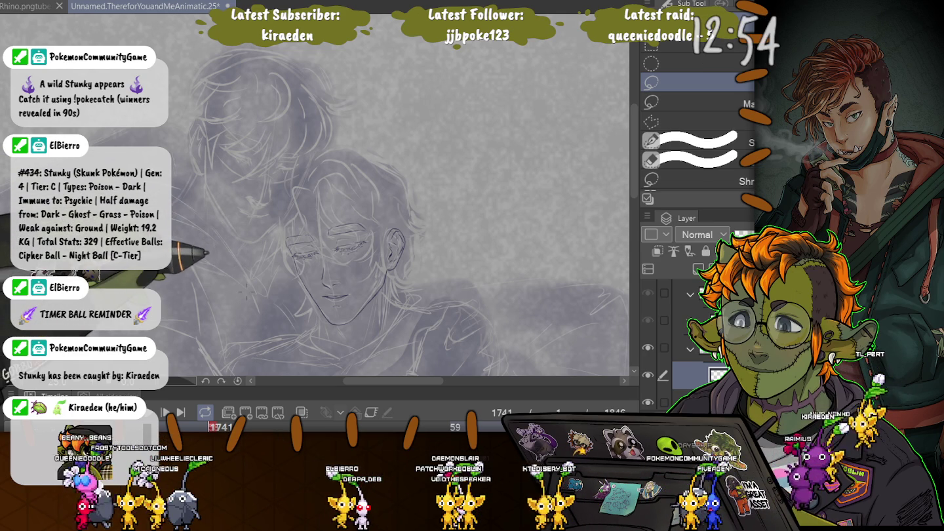
{"action": "scroll", "coordinate": [313, 281], "scroll_direction": "up", "scroll_amount": 3}
{"action": "scroll", "coordinate": [313, 280], "scroll_direction": "up", "scroll_amount": 2}
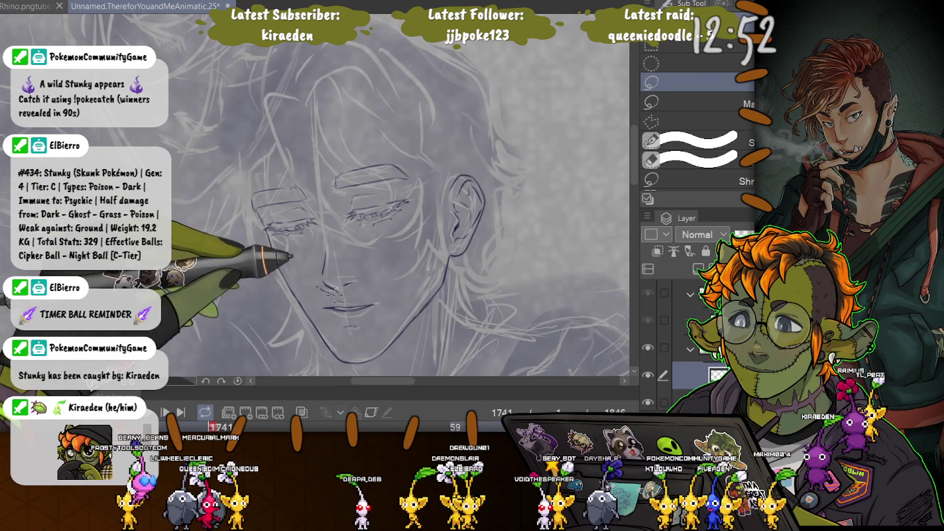
{"action": "left_click_drag", "start_coordinate": [339, 240], "coordinate": [342, 241]}
{"action": "key", "text": "ctrl+t"}
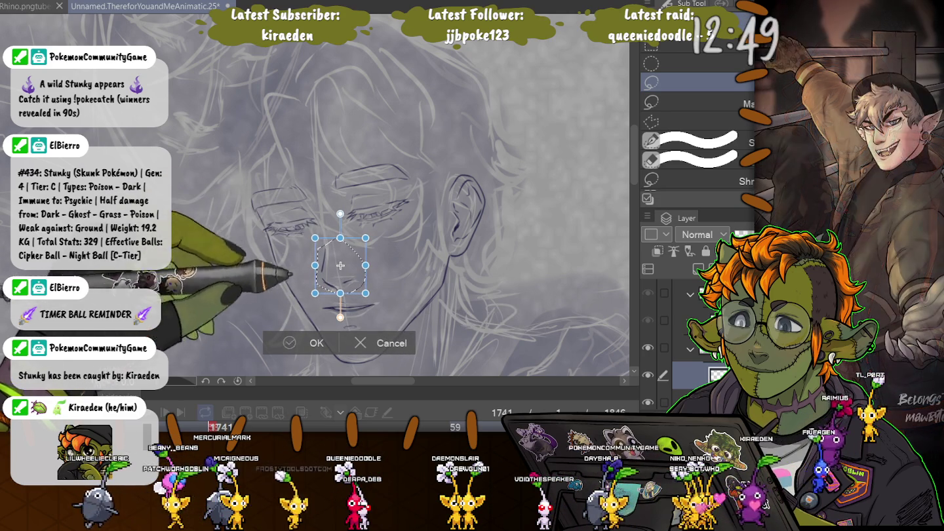
{"action": "key", "text": "Return"}
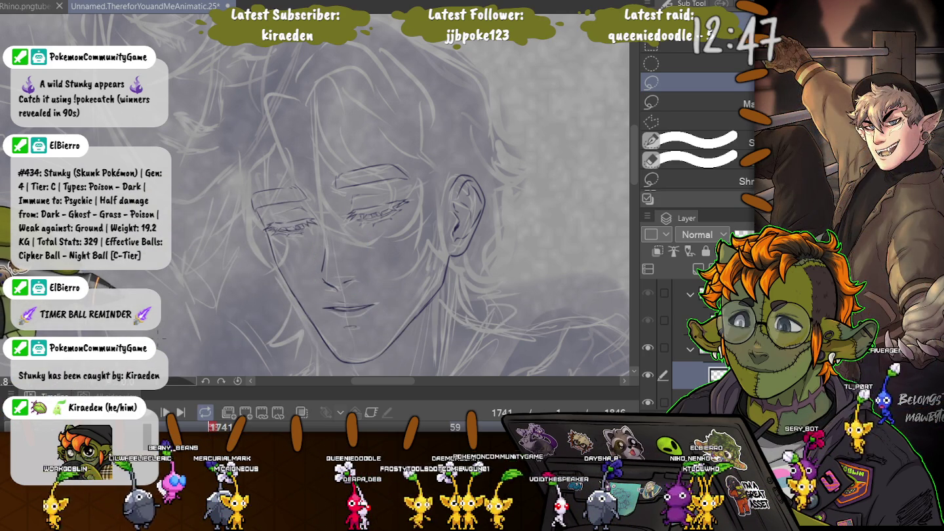
{"action": "scroll", "coordinate": [162, 337], "scroll_direction": "down", "scroll_amount": 1}
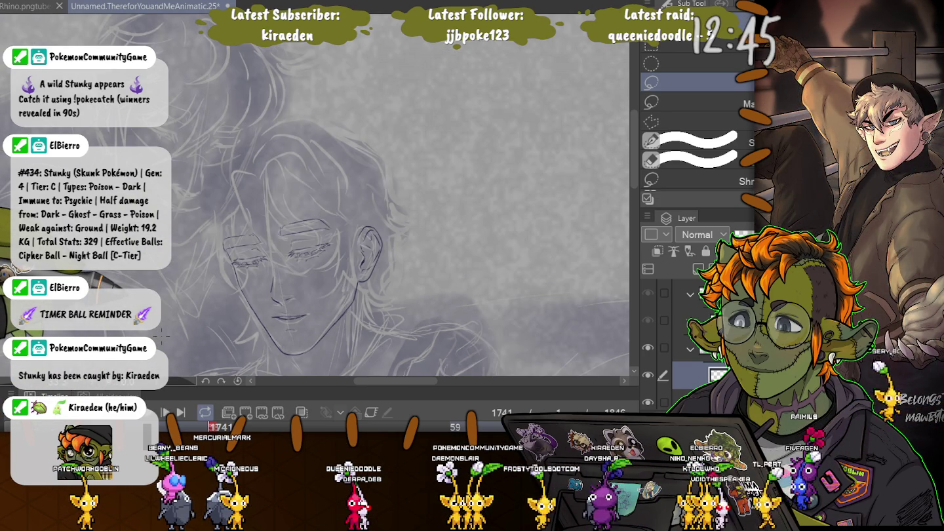
{"action": "scroll", "coordinate": [171, 328], "scroll_direction": "up", "scroll_amount": 1}
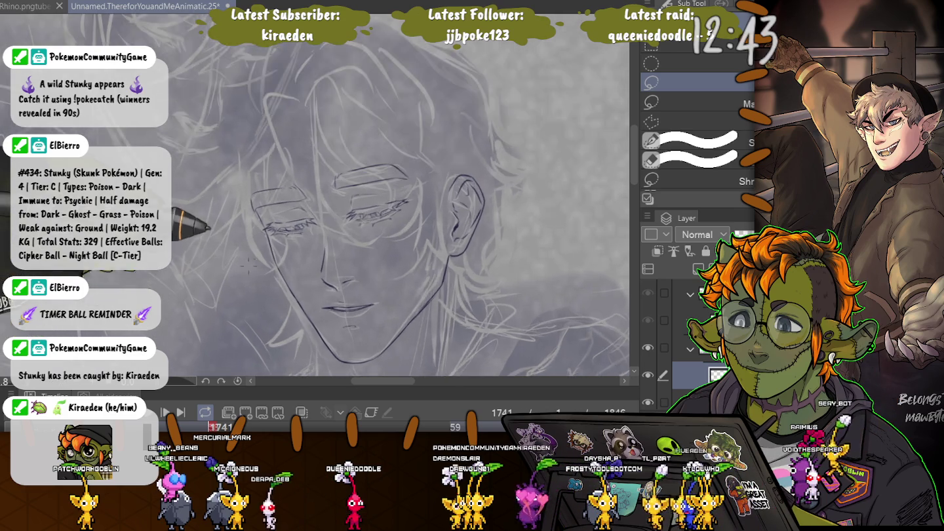
{"action": "scroll", "coordinate": [171, 328], "scroll_direction": "up", "scroll_amount": 1}
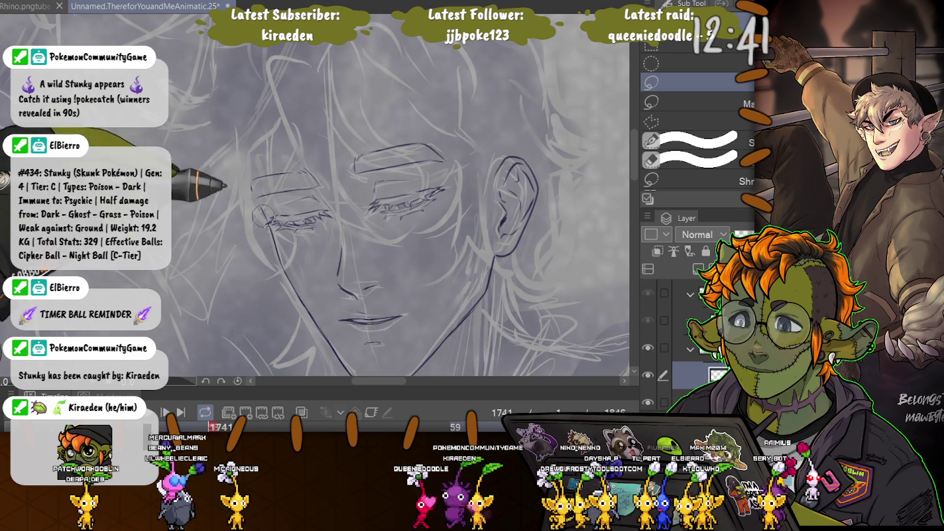
{"action": "key", "text": "p"}
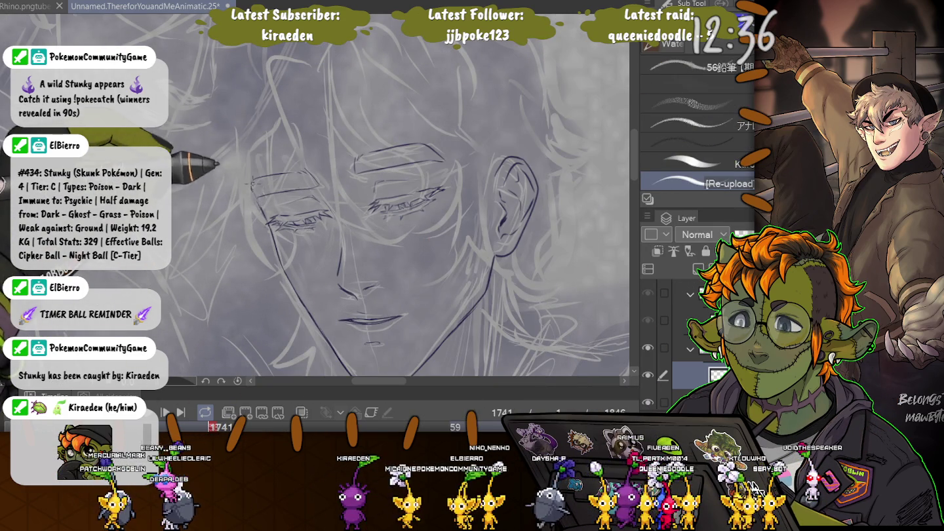
Draw the left cheek line to the chin, then redraw the right lash and left eye, brow and lash
{"action": "scroll", "coordinate": [211, 270], "scroll_direction": "down", "scroll_amount": 1}
{"action": "scroll", "coordinate": [211, 271], "scroll_direction": "down", "scroll_amount": 1}
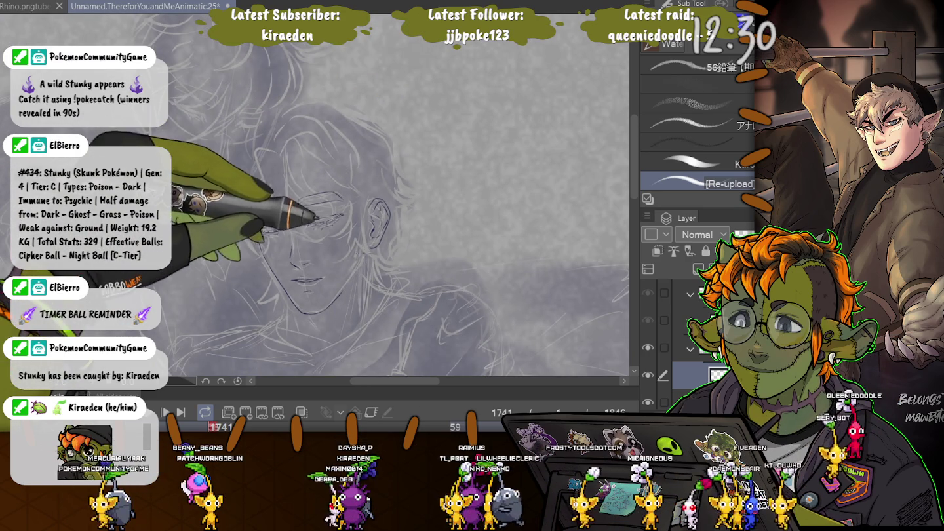
{"action": "scroll", "coordinate": [344, 187], "scroll_direction": "up", "scroll_amount": 1}
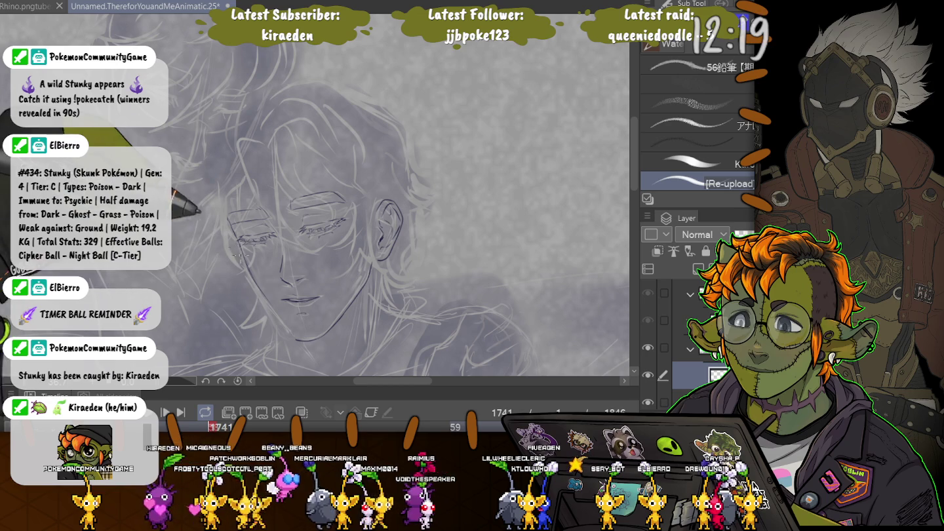
{"action": "left_click_drag", "start_coordinate": [254, 282], "coordinate": [286, 325]}
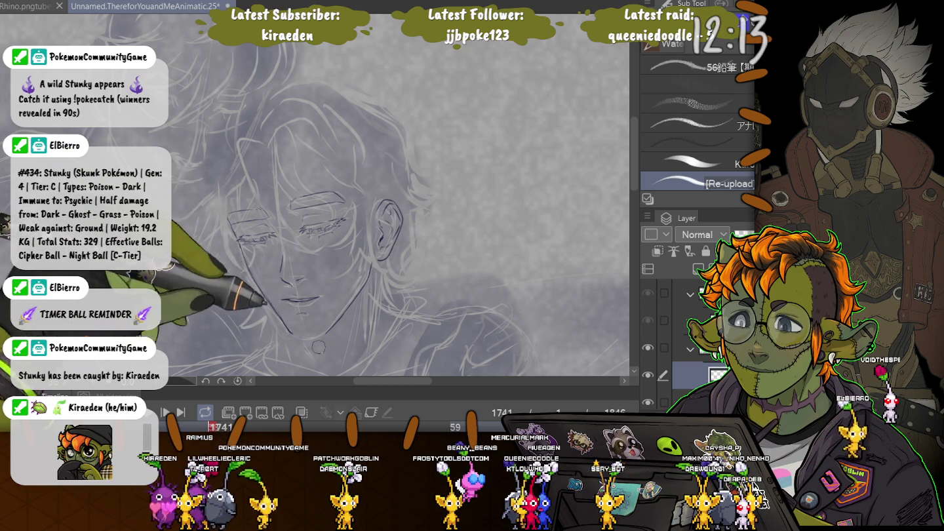
{"action": "left_click_drag", "start_coordinate": [331, 227], "coordinate": [344, 221]}
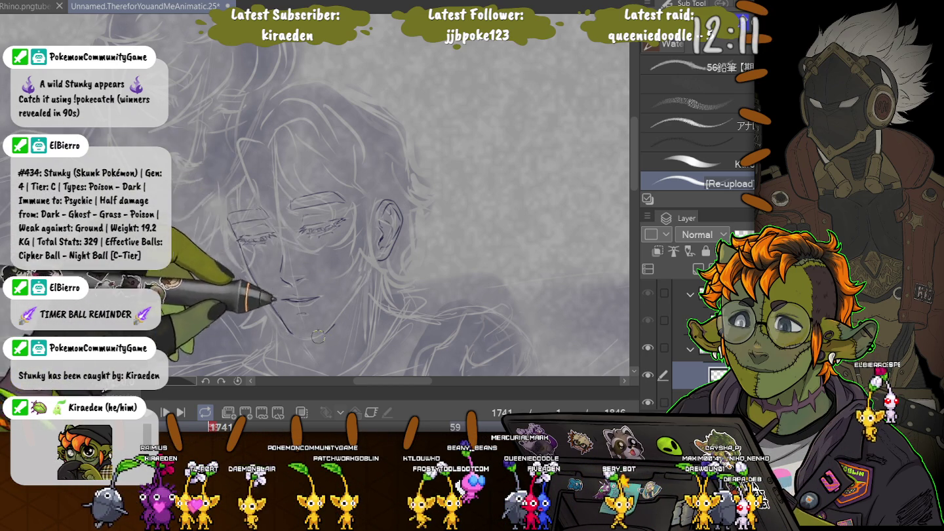
{"action": "left_click_drag", "start_coordinate": [230, 214], "coordinate": [265, 223]}
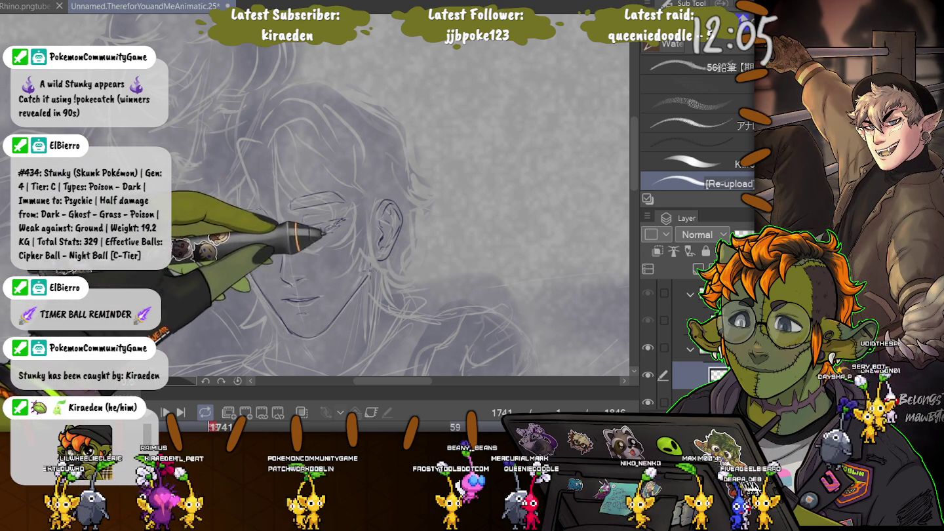
{"action": "left_click_drag", "start_coordinate": [302, 231], "coordinate": [342, 227]}
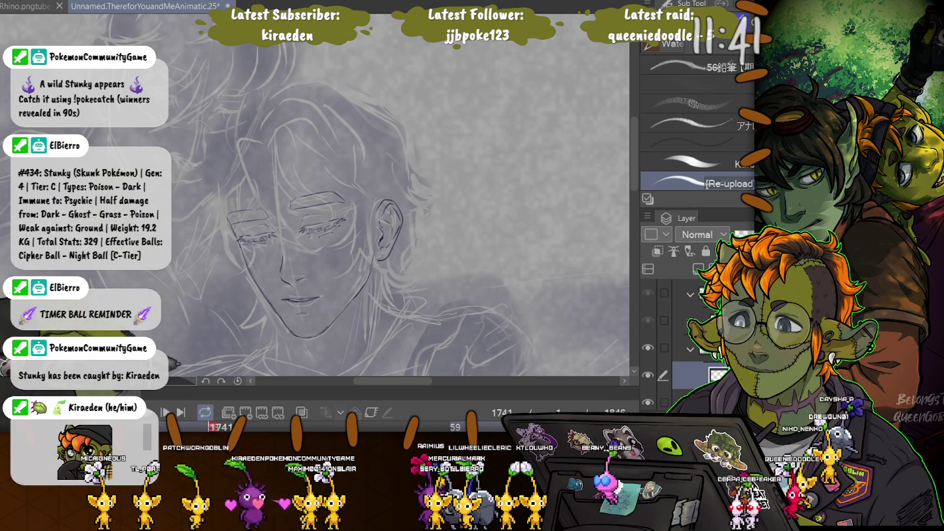
Lasso the inked ear and shrink it slightly, leaving the eye lines unchanged
{"action": "key", "text": "m"}
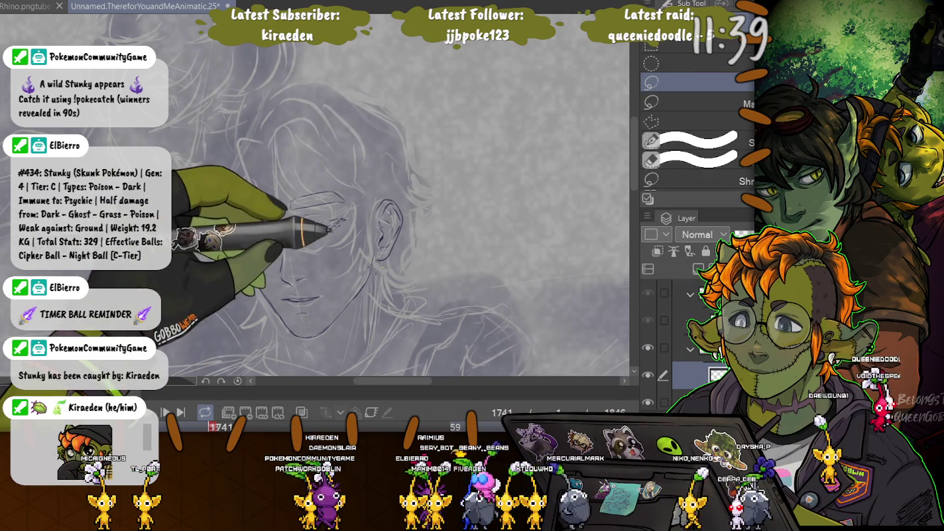
{"action": "left_click_drag", "start_coordinate": [386, 174], "coordinate": [379, 280]}
{"action": "key", "text": "ctrl+t"}
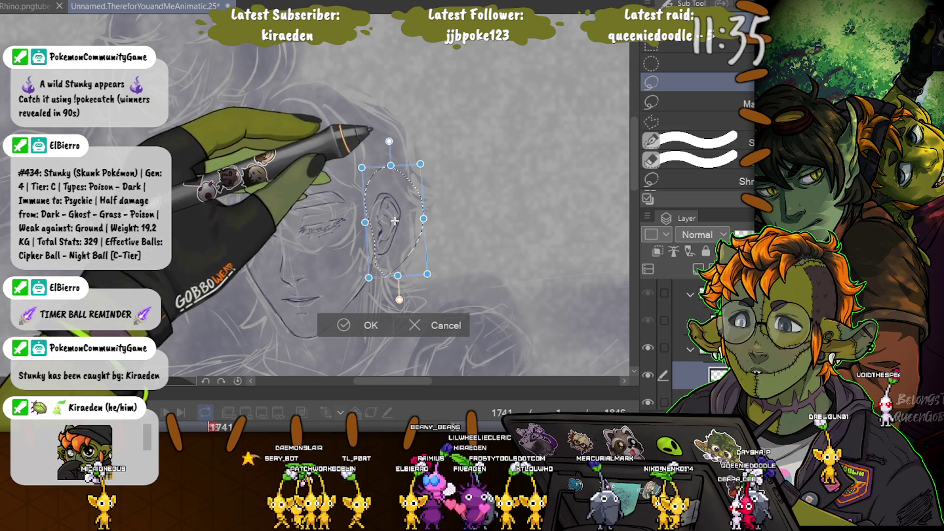
{"action": "left_click_drag", "start_coordinate": [420, 164], "coordinate": [415, 167]}
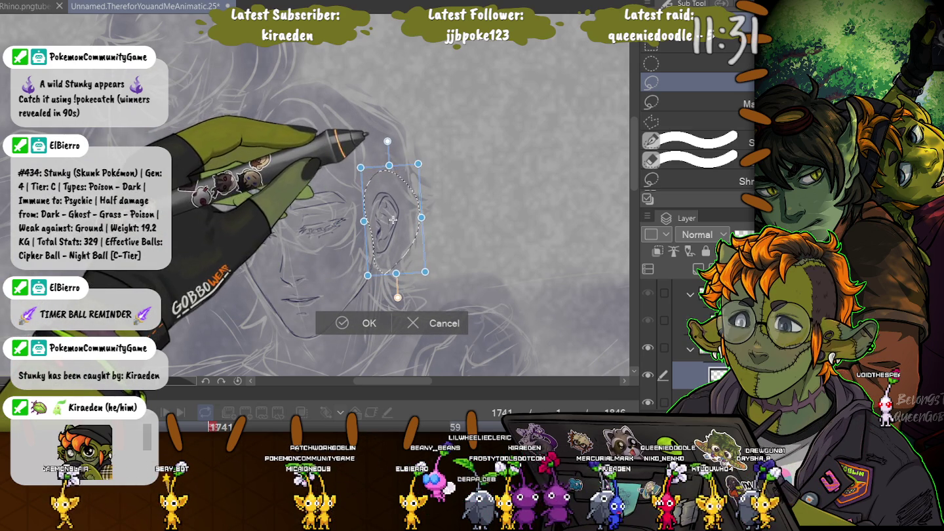
{"action": "key", "text": "Return"}
{"action": "key", "text": "ctrl+d"}
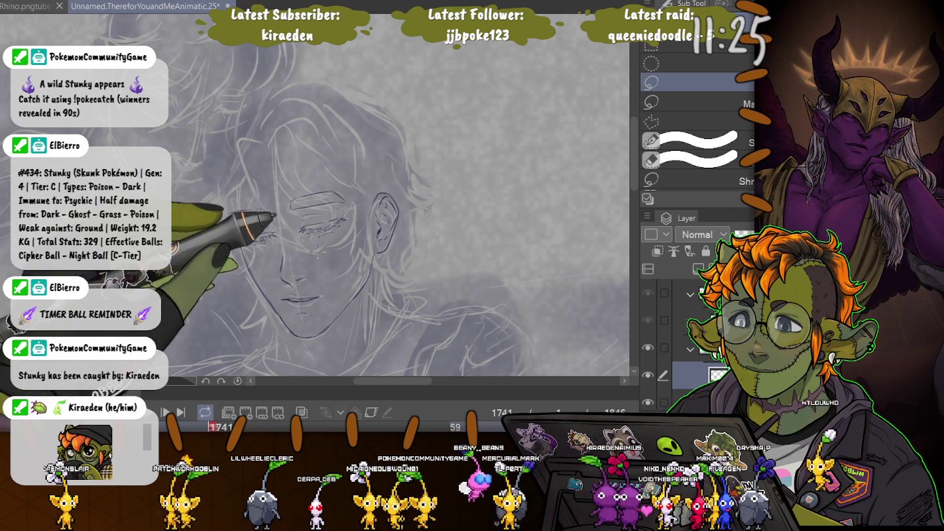
{"action": "left_click_drag", "start_coordinate": [290, 223], "coordinate": [295, 232]}
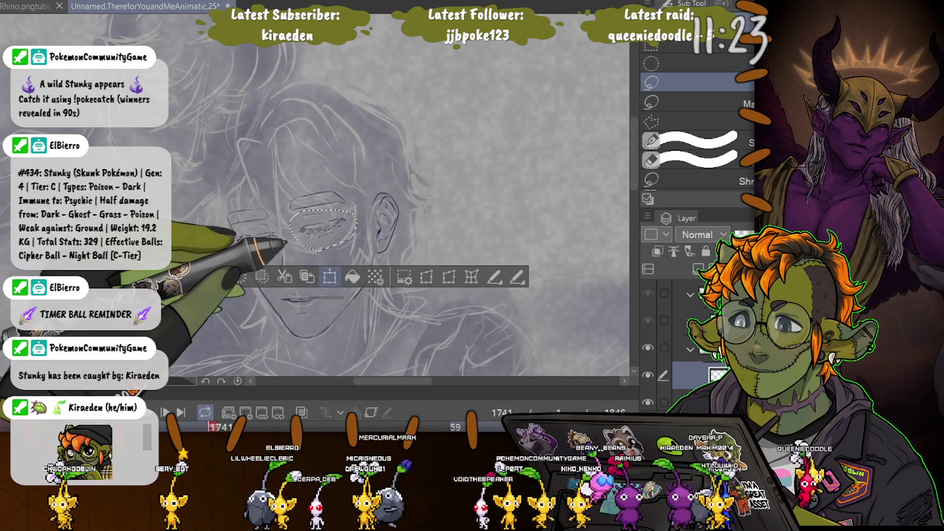
{"action": "key", "text": "ctrl+d"}
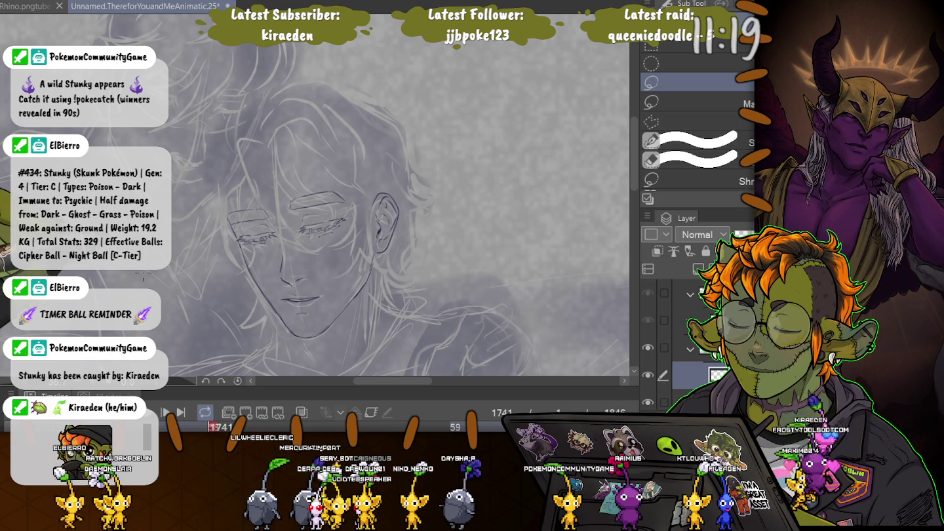
{"action": "key", "text": "p"}
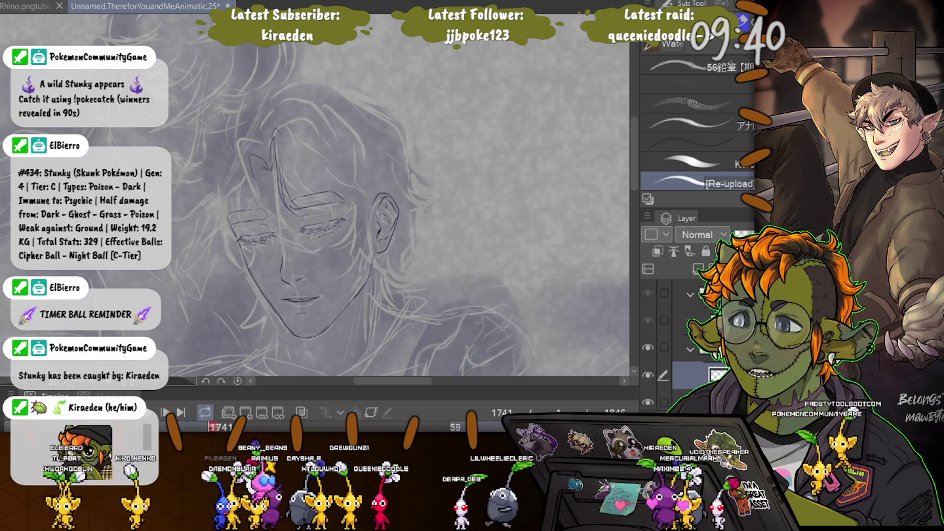
Lasso the ear again, commit a transform to adjust its placement, and deselect
{"action": "key", "text": "m"}
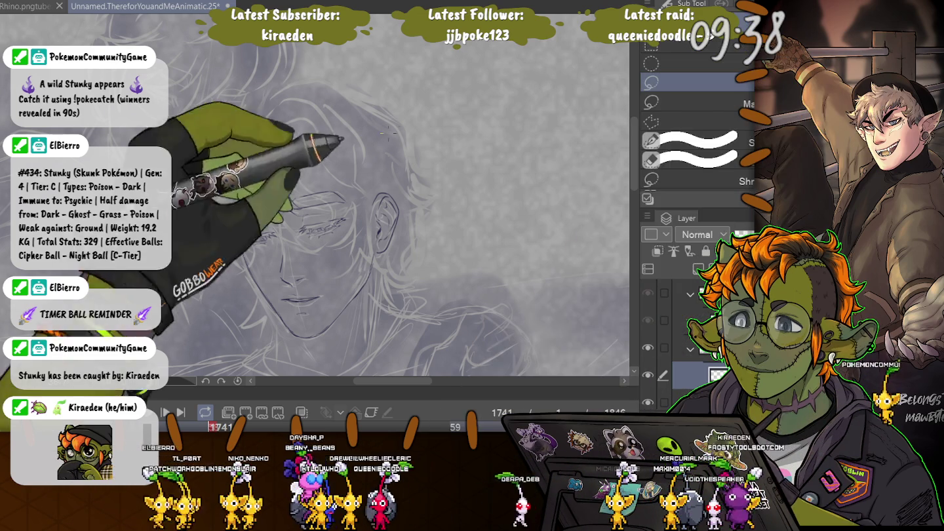
{"action": "left_click_drag", "start_coordinate": [375, 247], "coordinate": [377, 249]}
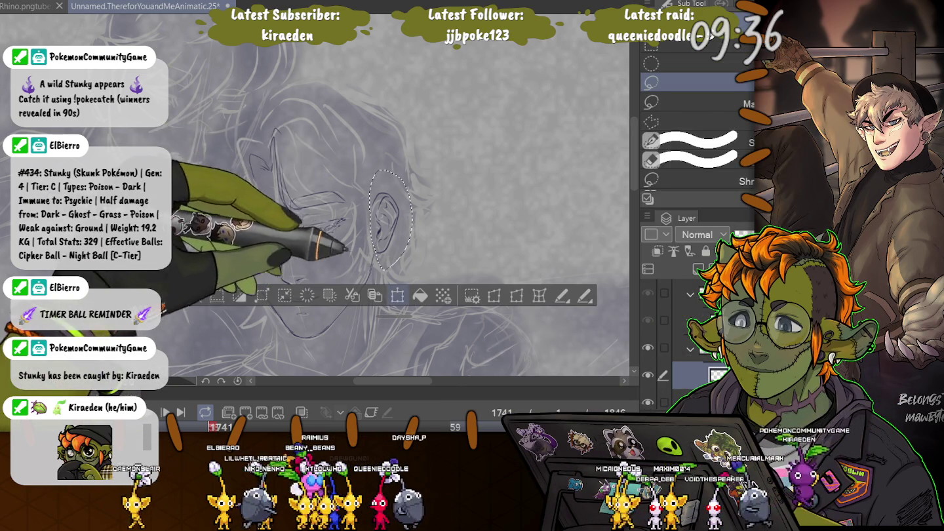
{"action": "key", "text": "ctrl+t"}
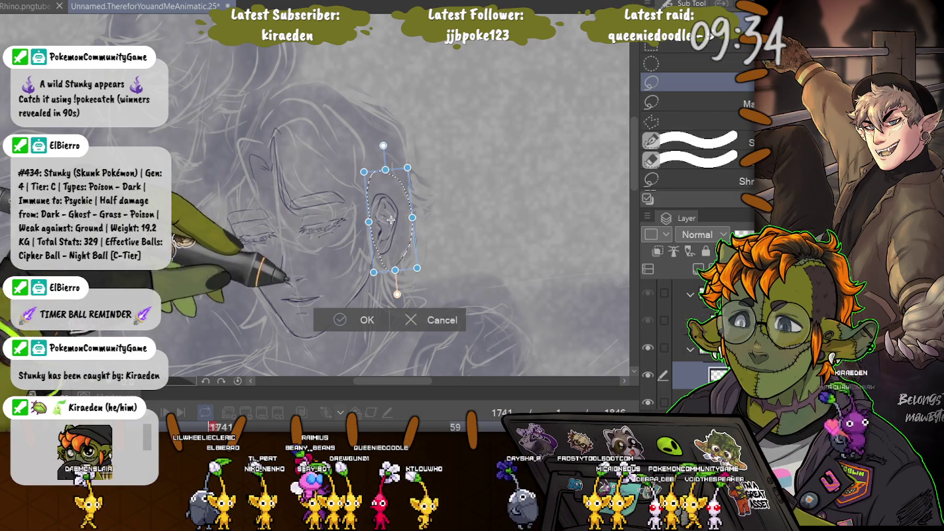
{"action": "key", "text": "Return"}
{"action": "key", "text": "ctrl+d"}
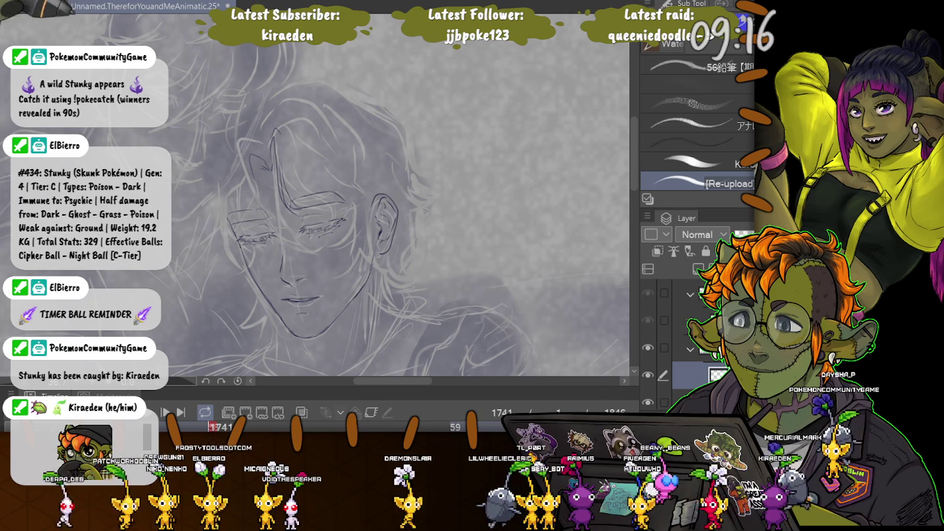
{"action": "key", "text": "ctrl+Tab"}
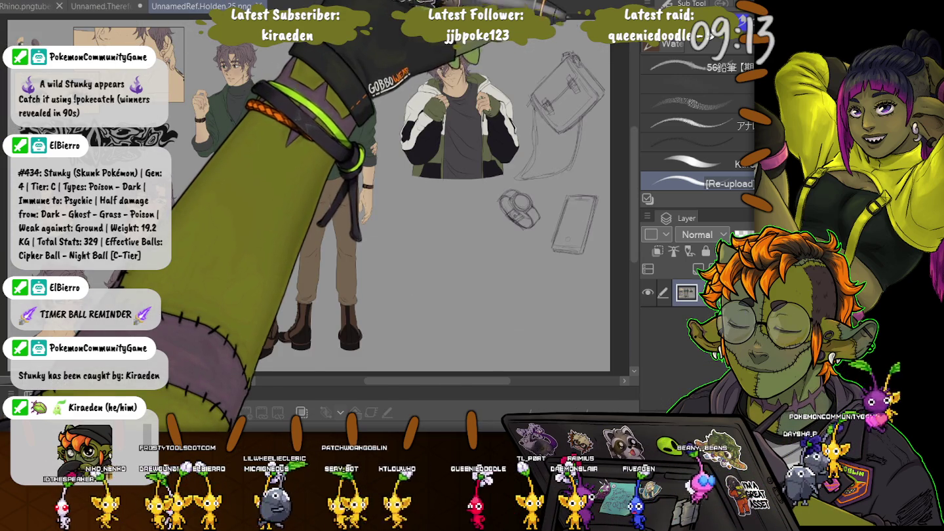
Show the reference sheet beside the animatic, zoomed onto the face close-ups
{"action": "key", "text": "ctrl+0"}
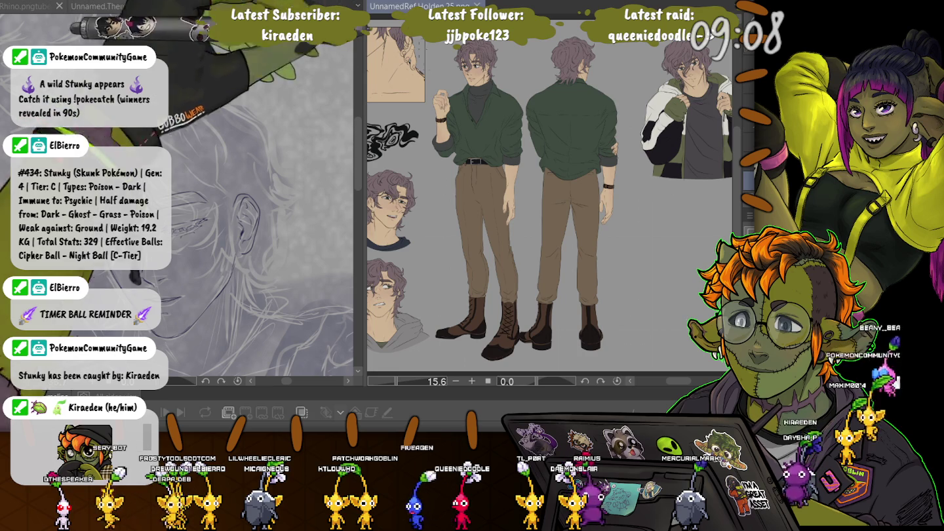
{"action": "left_click_drag", "start_coordinate": [472, 197], "coordinate": [620, 273]}
{"action": "scroll", "coordinate": [438, 167], "scroll_direction": "up", "scroll_amount": 2}
{"action": "scroll", "coordinate": [439, 167], "scroll_direction": "up", "scroll_amount": 2}
{"action": "scroll", "coordinate": [438, 167], "scroll_direction": "up", "scroll_amount": 2}
{"action": "scroll", "coordinate": [438, 168], "scroll_direction": "up", "scroll_amount": 2}
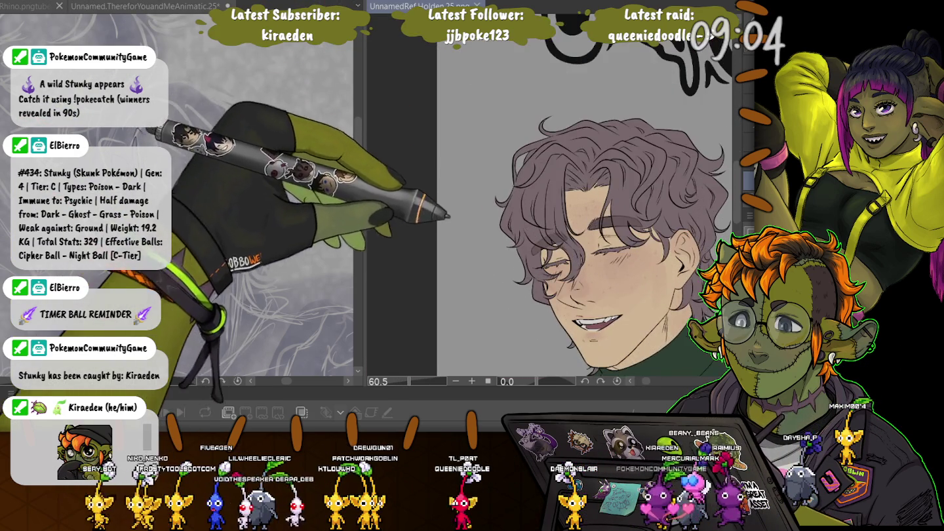
{"action": "key", "text": "ctrl+Tab"}
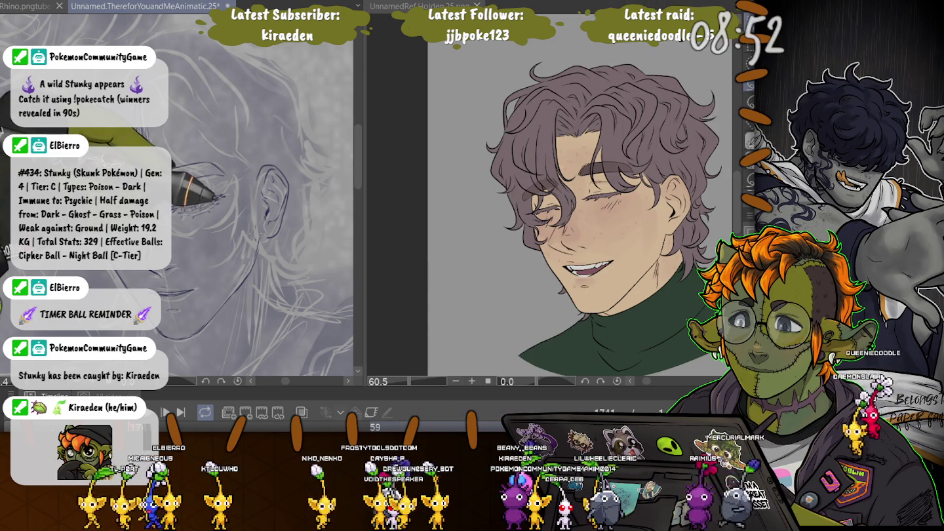
{"action": "left_click_drag", "start_coordinate": [263, 255], "coordinate": [175, 364]}
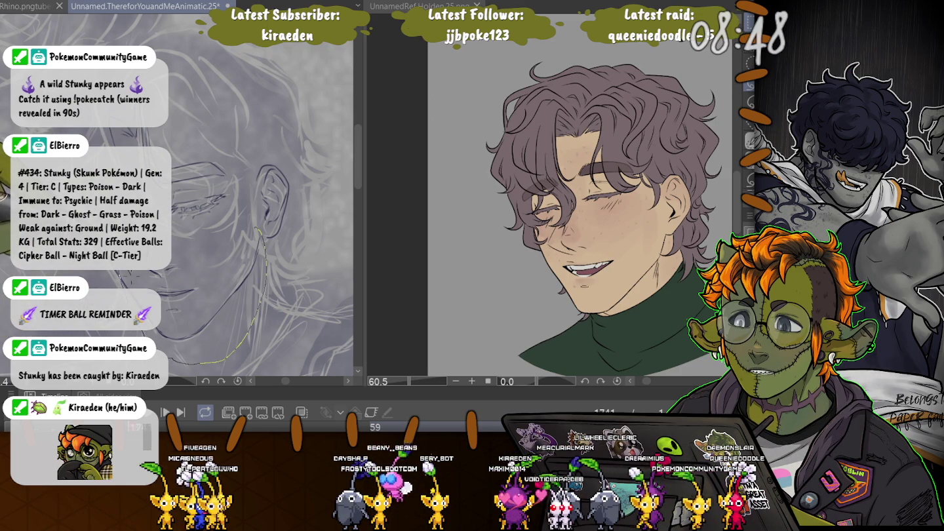
Transform the selected ear-to-jaw lines twice and widen the reference image's pane
{"action": "left_click_drag", "start_coordinate": [174, 363], "coordinate": [154, 360]}
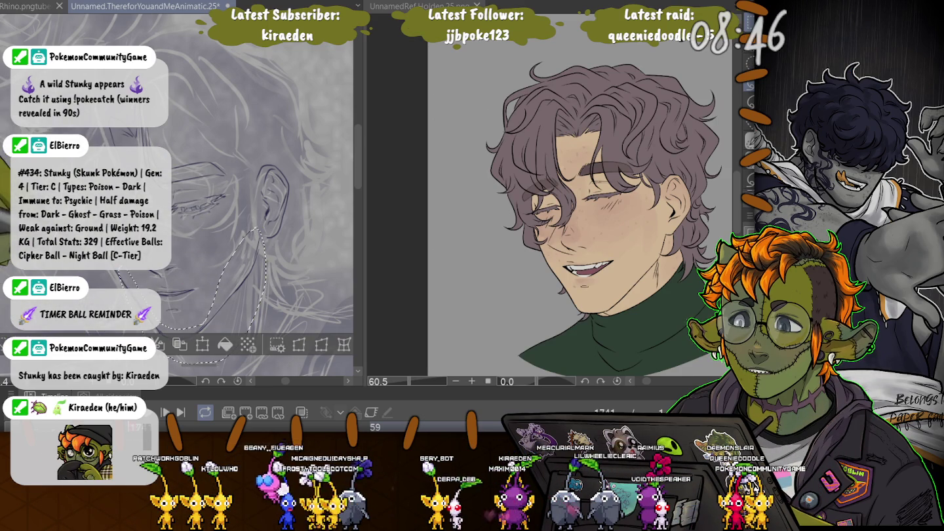
{"action": "left_click", "coordinate": [203, 324]}
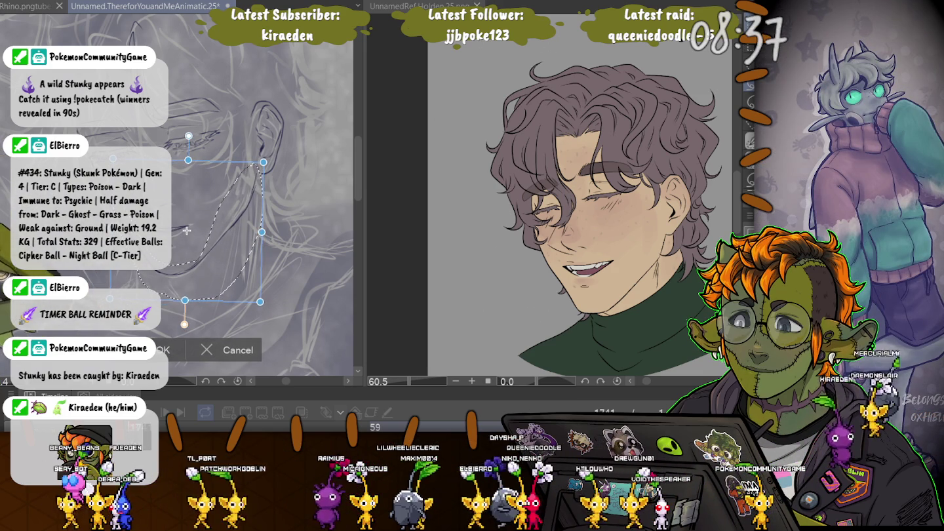
{"action": "key", "text": "Return"}
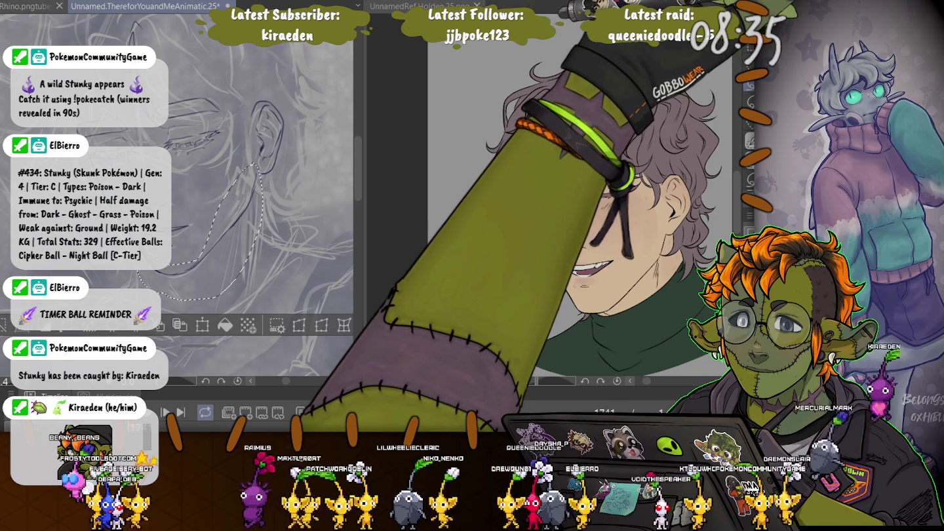
{"action": "left_click_drag", "start_coordinate": [358, 198], "coordinate": [309, 197]}
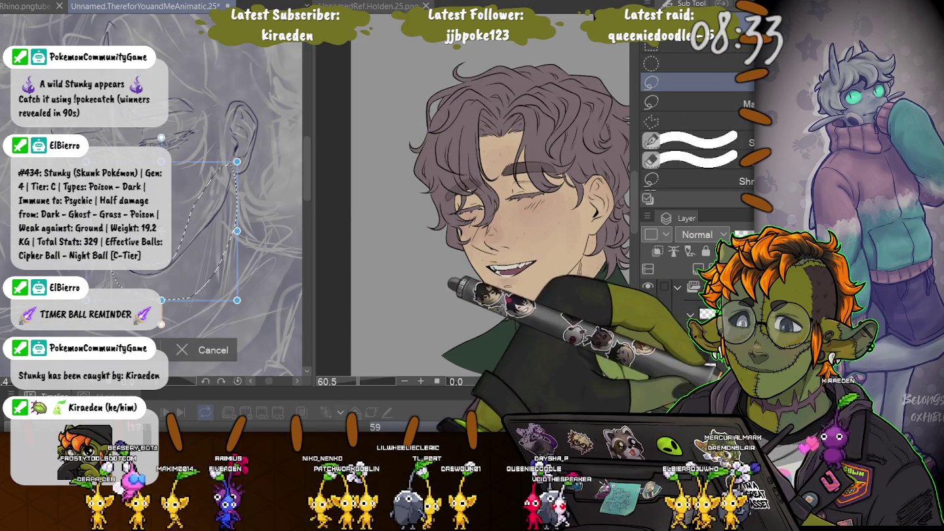
{"action": "key", "text": "ctrl+t"}
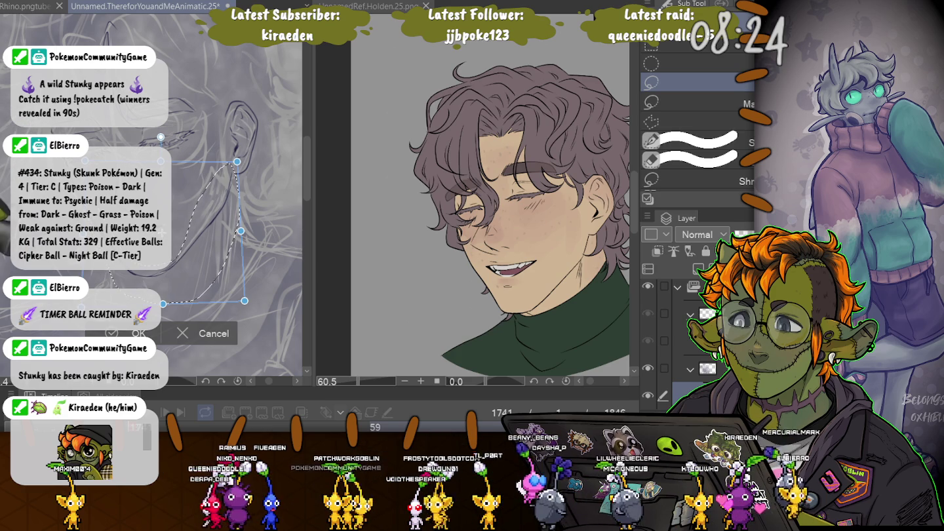
{"action": "key", "text": "Return"}
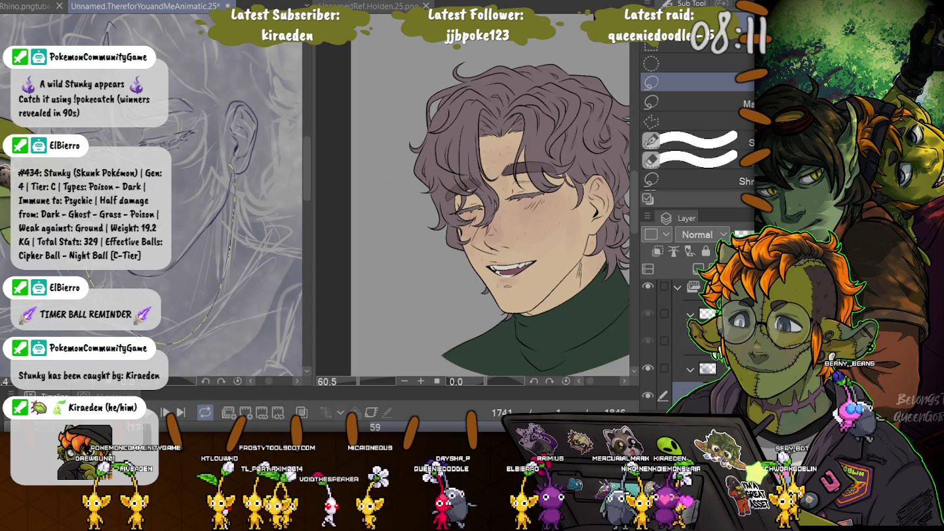
Reselect the ear-to-jaw lines, scale and nudge them slightly, then apply and deselect
{"action": "left_click_drag", "start_coordinate": [172, 339], "coordinate": [196, 317]}
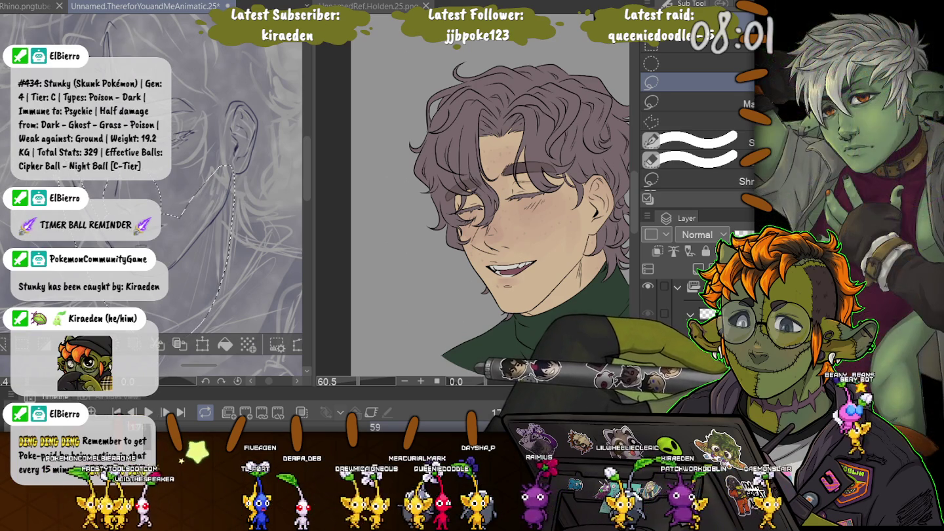
{"action": "key", "text": "ctrl+t"}
{"action": "mouse_move", "coordinate": [234, 343]}
{"action": "left_mouse_down"}
{"action": "mouse_move", "coordinate": [247, 354]}
{"action": "mouse_move", "coordinate": [254, 345]}
{"action": "left_mouse_up"}
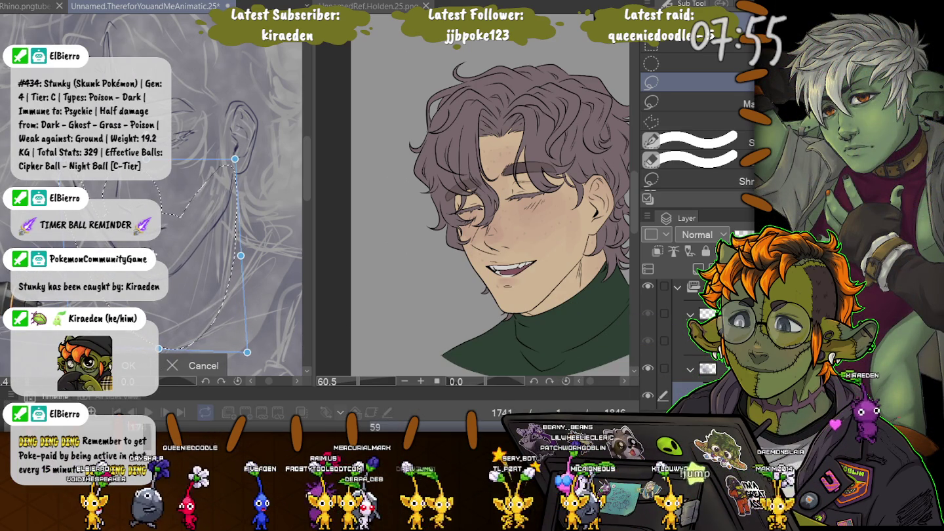
{"action": "left_click_drag", "start_coordinate": [153, 253], "coordinate": [160, 246]}
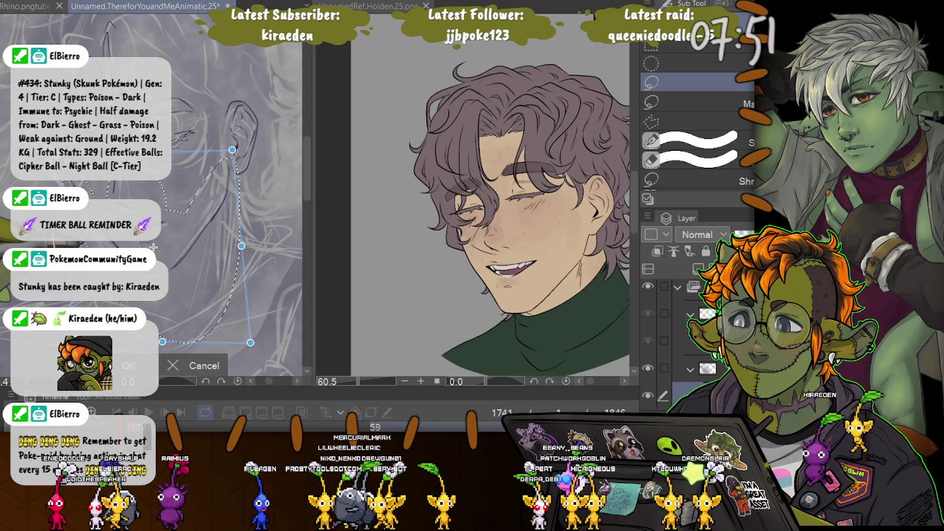
{"action": "left_click_drag", "start_coordinate": [156, 248], "coordinate": [152, 245]}
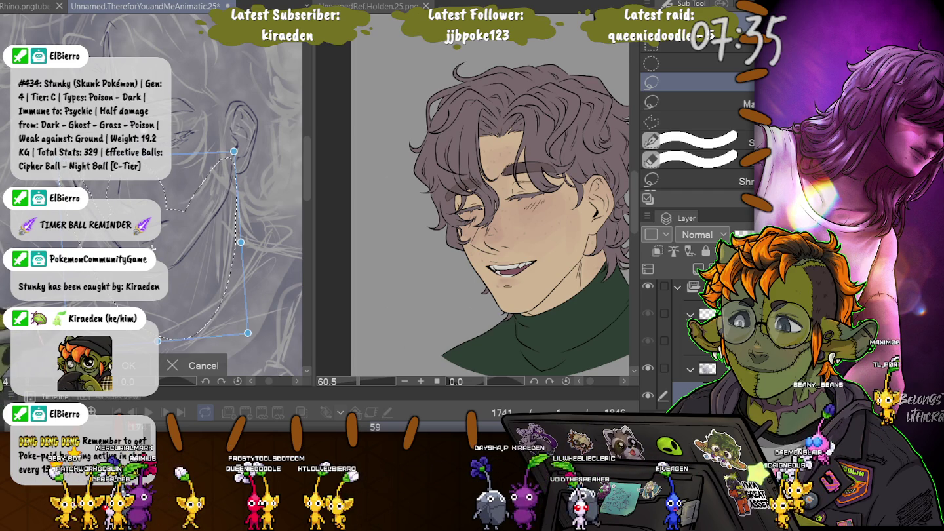
{"action": "key", "text": "Return"}
{"action": "key", "text": "ctrl+d"}
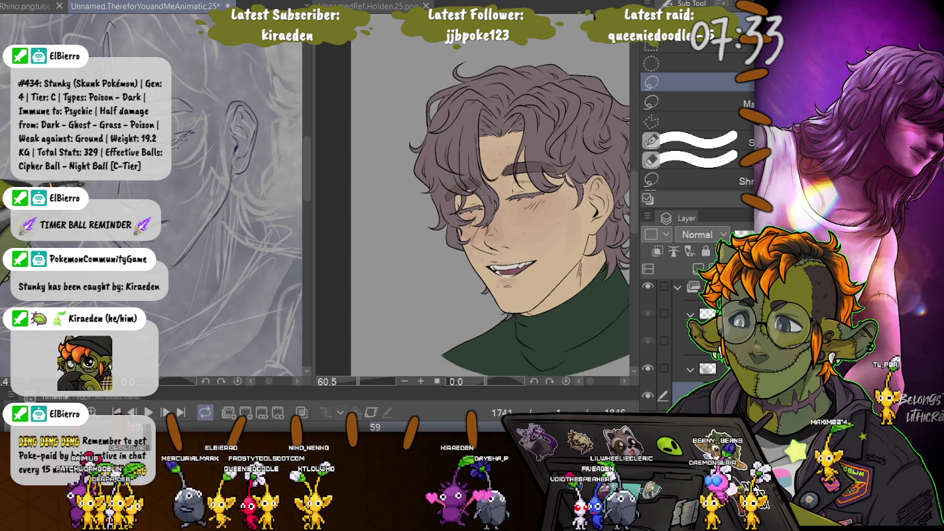
Stretch the face lines near the ear slightly larger, then return to the pen with hidden palettes
{"action": "left_click_drag", "start_coordinate": [170, 210], "coordinate": [162, 256]}
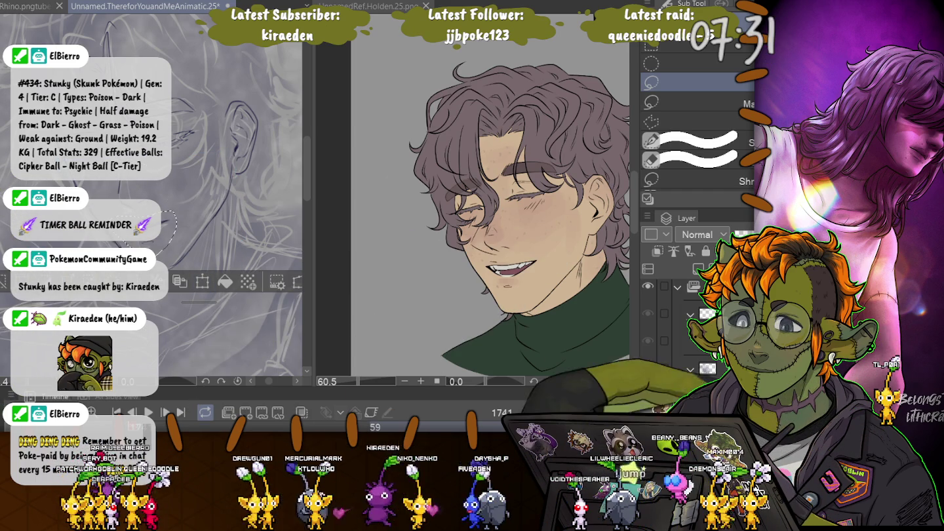
{"action": "key", "text": "ctrl+t"}
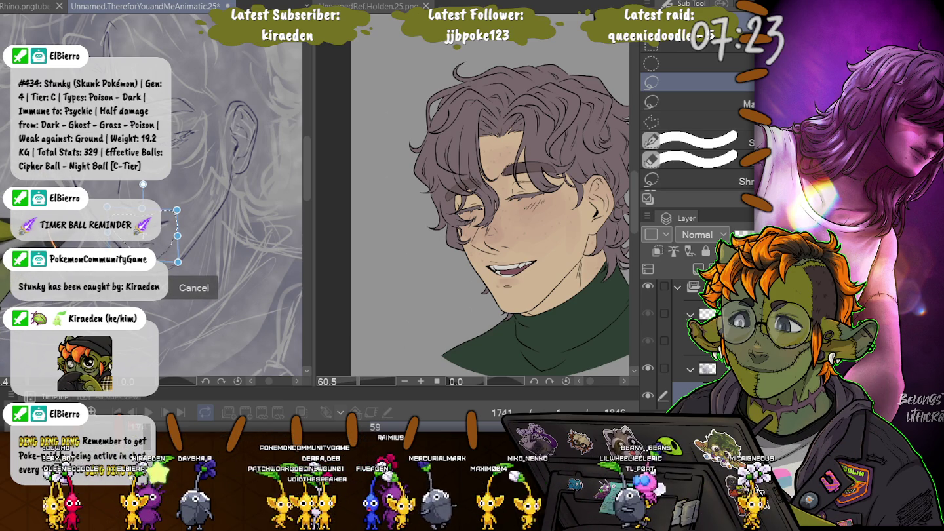
{"action": "left_click_drag", "start_coordinate": [178, 262], "coordinate": [183, 266]}
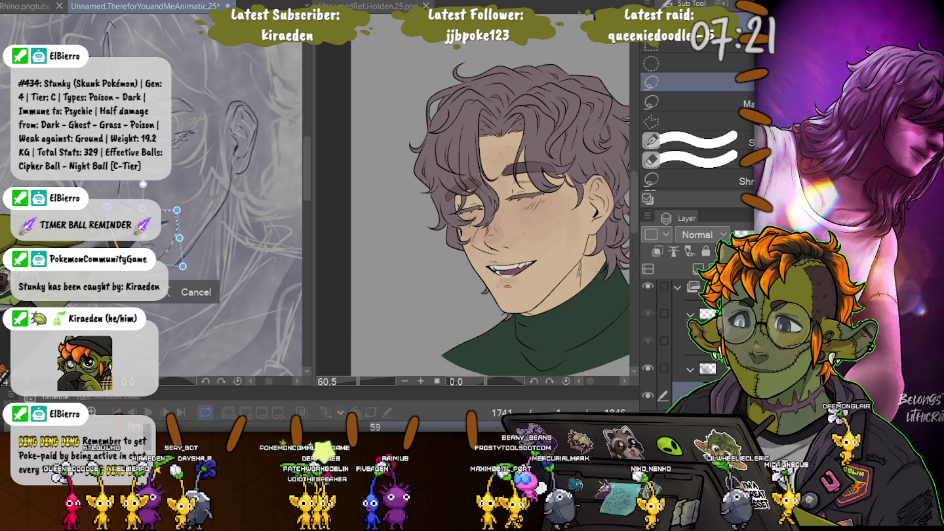
{"action": "key", "text": "Return"}
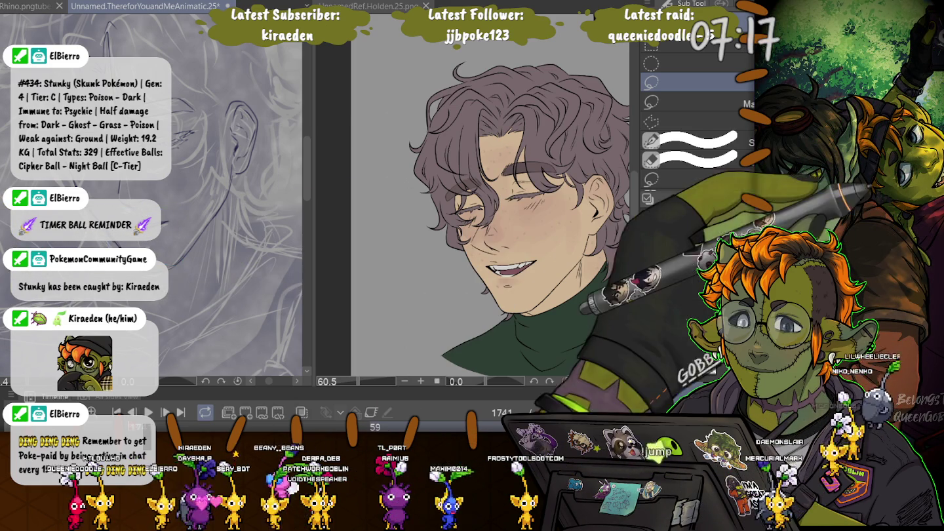
{"action": "key", "text": "p"}
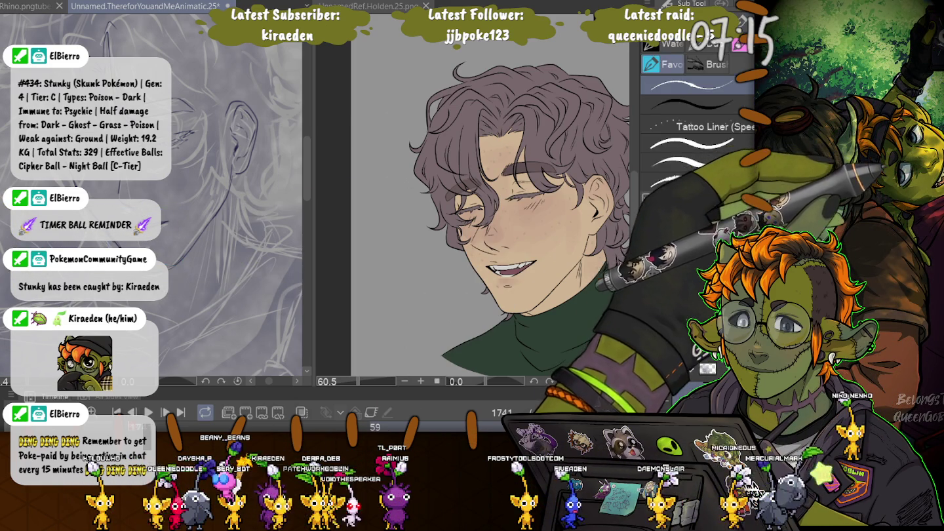
{"action": "key", "text": "Tab"}
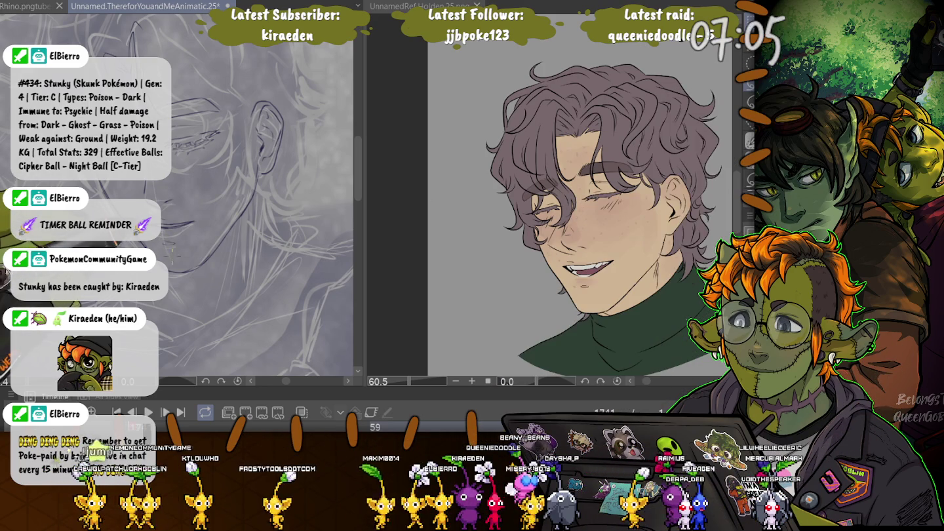
Lasso and transform the lines around the mouth
{"action": "left_click_drag", "start_coordinate": [170, 212], "coordinate": [172, 253]}
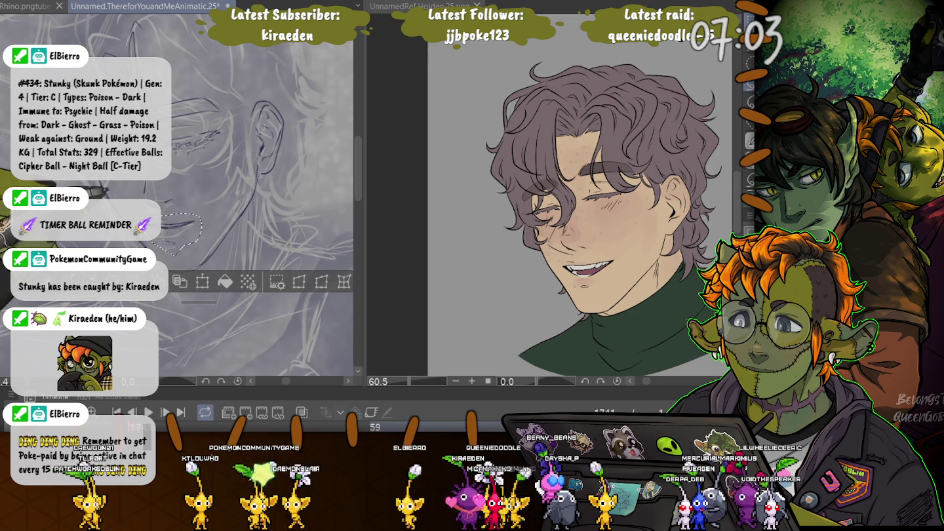
{"action": "left_click", "coordinate": [202, 282]}
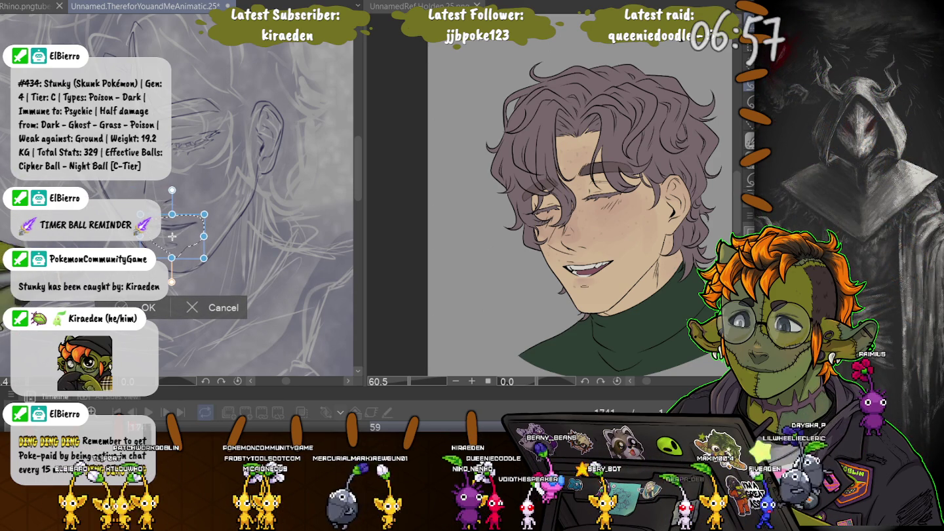
{"action": "key", "text": "Return"}
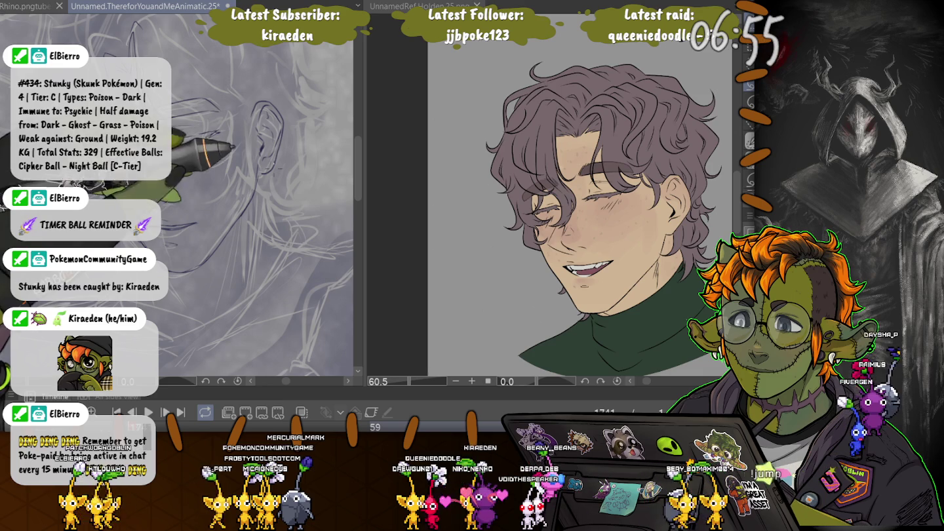
Move the sketched ear slightly up and right, then zoom in on the face
{"action": "left_click_drag", "start_coordinate": [271, 75], "coordinate": [274, 193]}
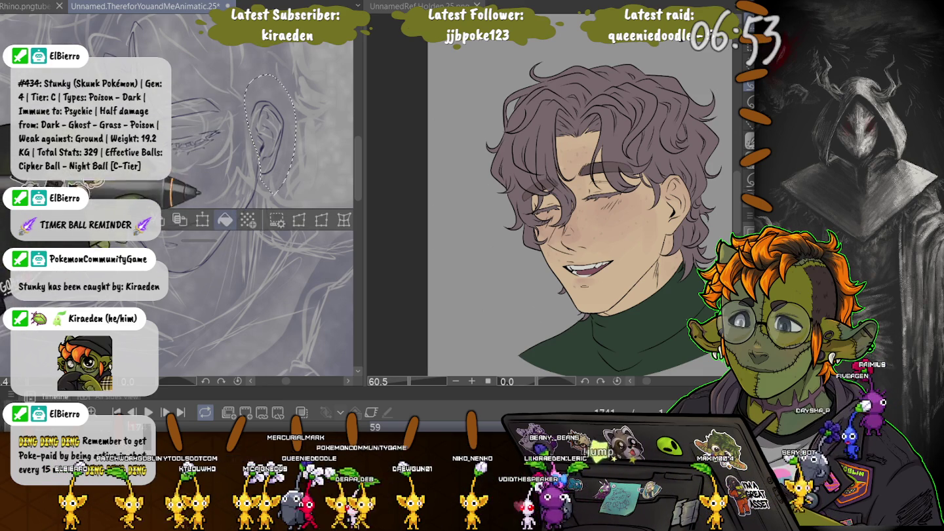
{"action": "key", "text": "ctrl+t"}
{"action": "left_click_drag", "start_coordinate": [270, 135], "coordinate": [273, 129]}
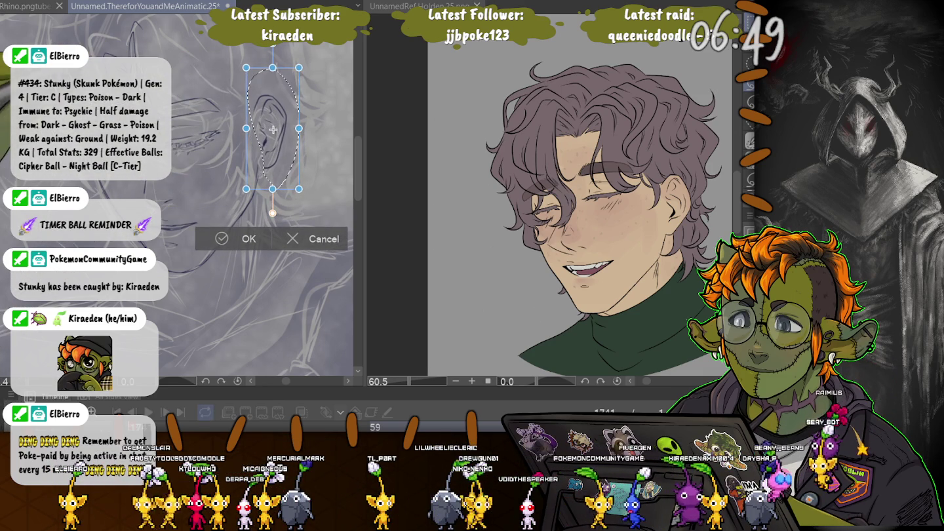
{"action": "left_click_drag", "start_coordinate": [273, 129], "coordinate": [271, 130]}
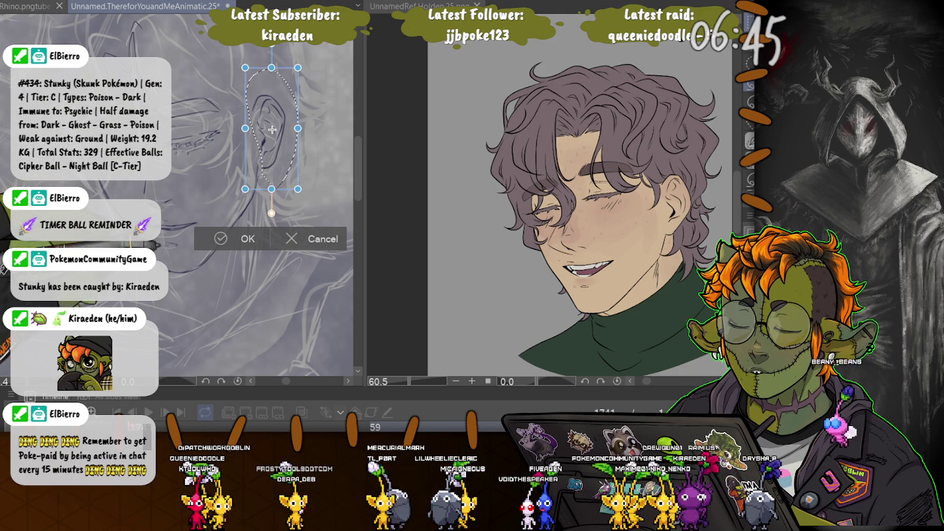
{"action": "left_click_drag", "start_coordinate": [272, 130], "coordinate": [272, 133]}
{"action": "key", "text": "Return"}
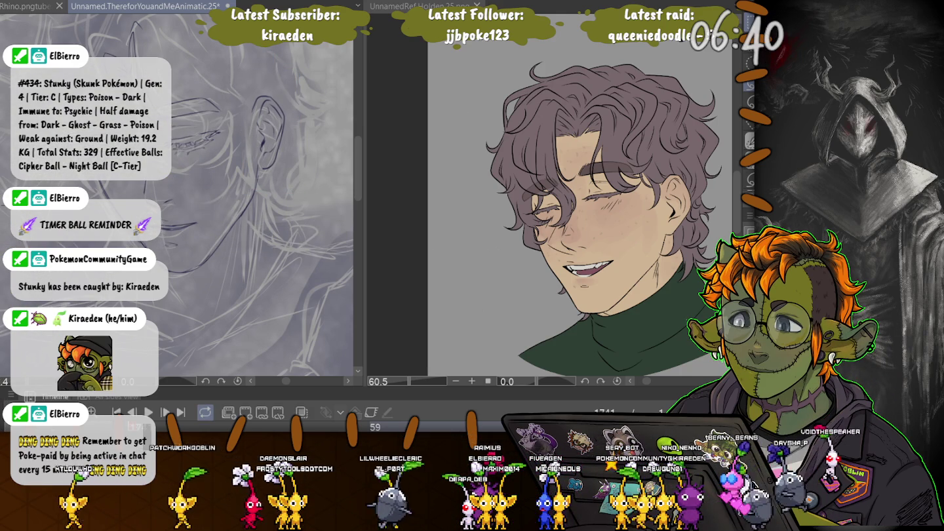
{"action": "key", "text": "ctrl+plus"}
{"action": "key", "text": "ctrl+plus"}
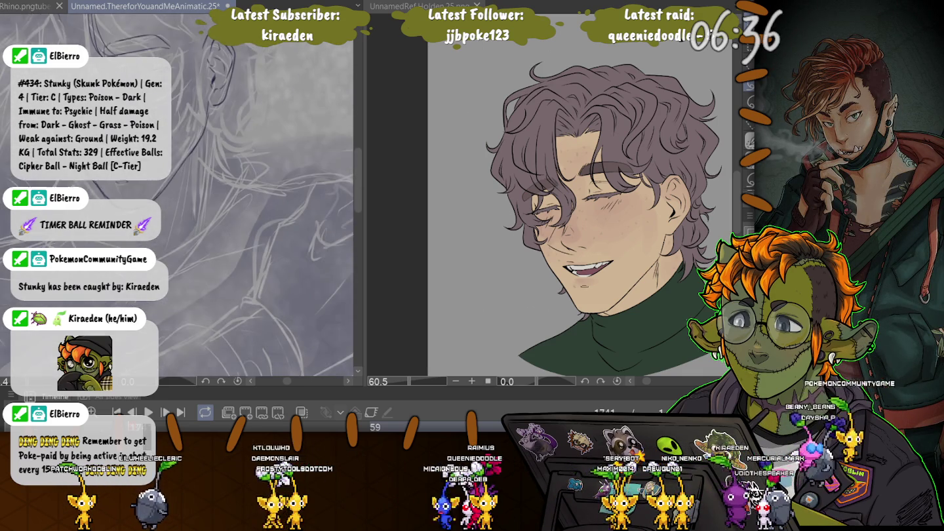
Transform the face sketch left and slightly down, then pan and rotate the view toward the ear
{"action": "left_click_drag", "start_coordinate": [151, 276], "coordinate": [113, 184]}
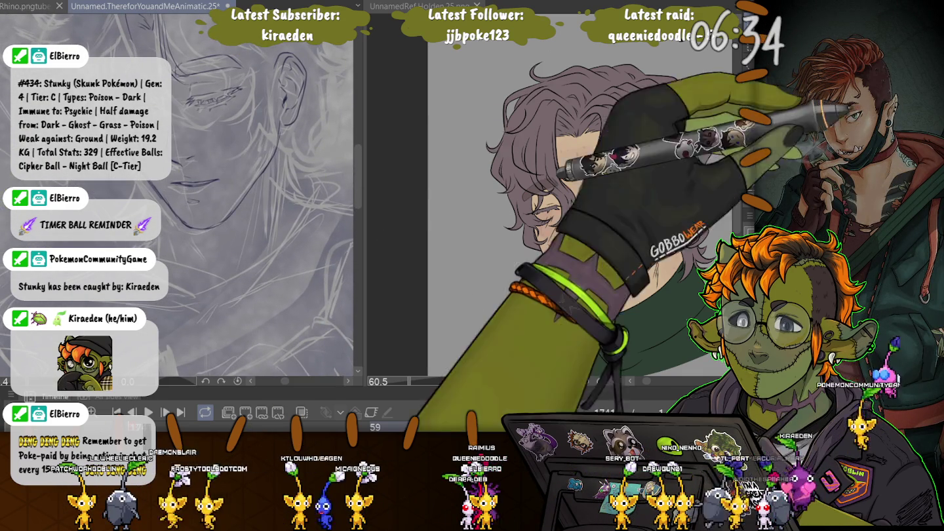
{"action": "key", "text": "ctrl+minus"}
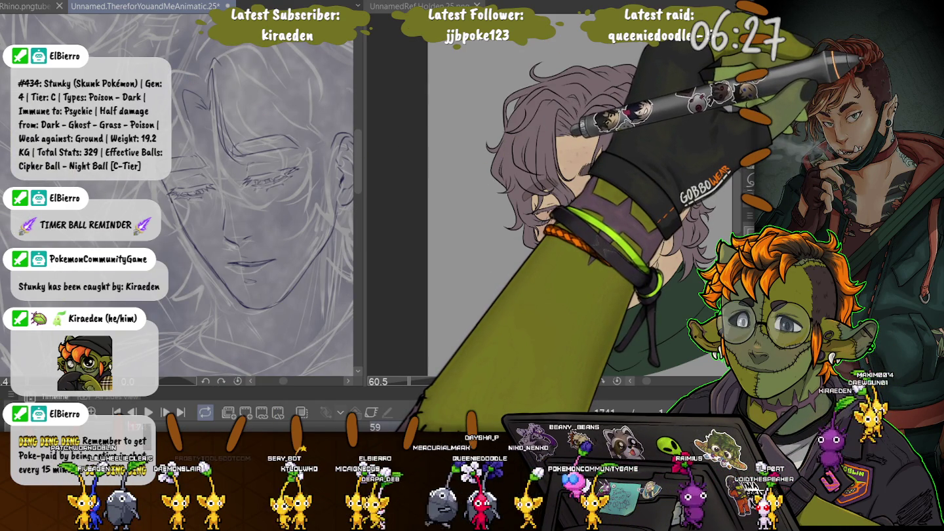
{"action": "key", "text": "ctrl+t"}
{"action": "left_click_drag", "start_coordinate": [259, 184], "coordinate": [237, 191]}
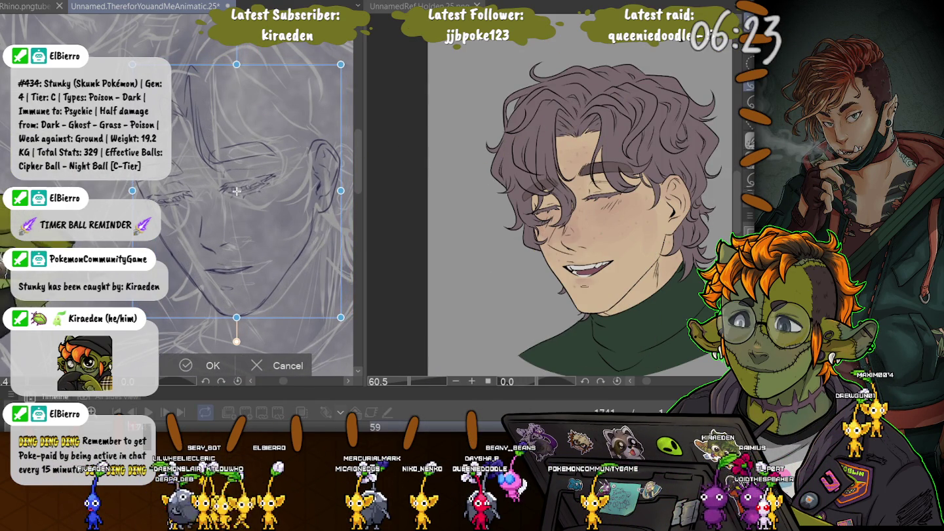
{"action": "key", "text": "Return"}
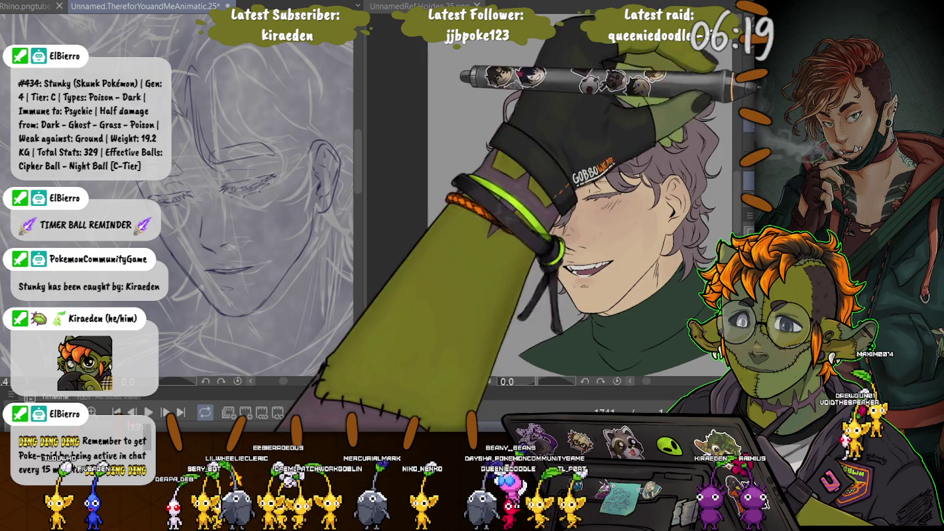
{"action": "mouse_move", "coordinate": [295, 258]}
{"action": "left_mouse_down"}
{"action": "mouse_move", "coordinate": [236, 194]}
{"action": "mouse_move", "coordinate": [242, 201]}
{"action": "left_mouse_up"}
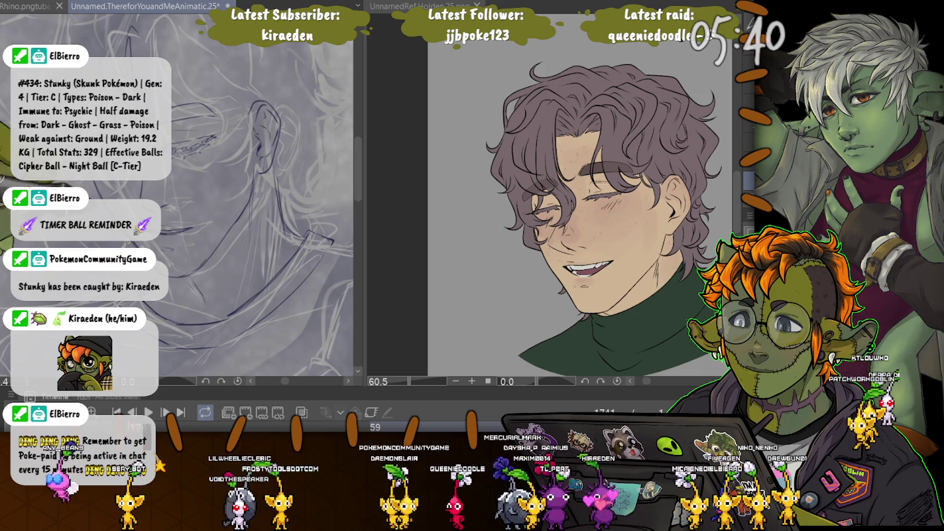
{"action": "left_click_drag", "start_coordinate": [177, 274], "coordinate": [174, 336]}
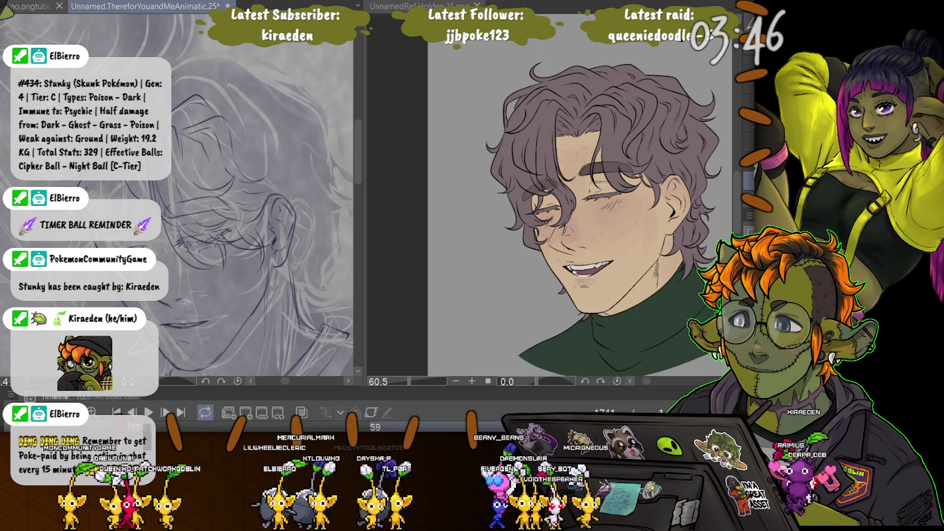
Save the animatic file with Ctrl+S
{"action": "key", "text": "ctrl+s"}
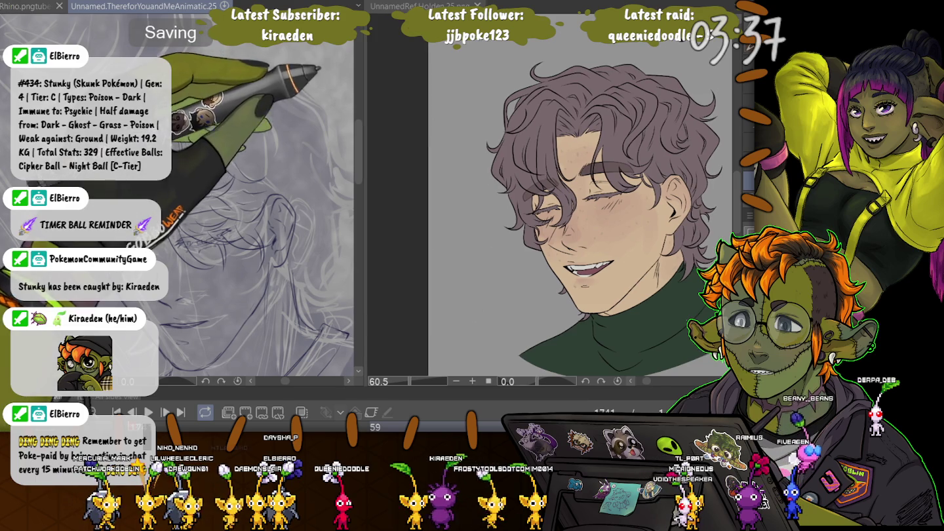
Drag the split divider right, then letter 'BRB' at the canvas top, redrawing after undoing the first try
{"action": "left_click_drag", "start_coordinate": [360, 196], "coordinate": [524, 196]}
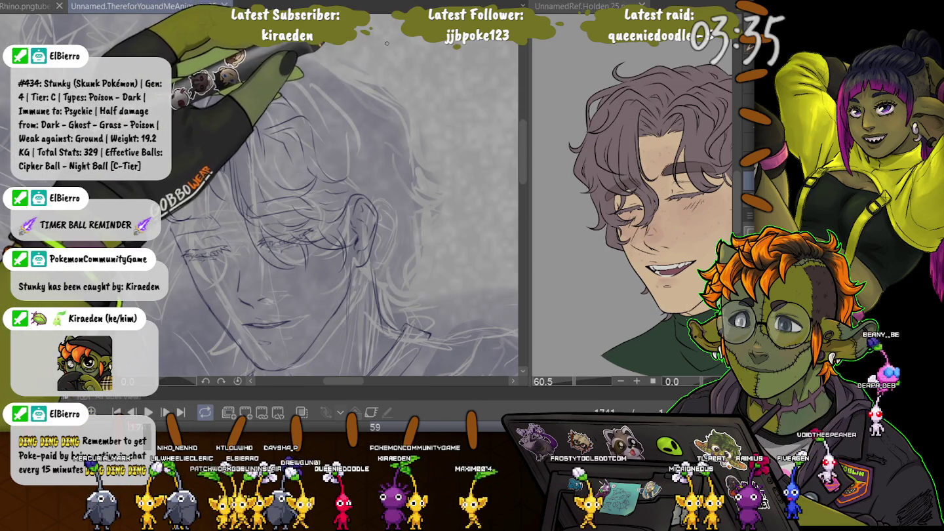
{"action": "mouse_move", "coordinate": [392, 48]}
{"action": "left_mouse_down"}
{"action": "mouse_move", "coordinate": [392, 73]}
{"action": "mouse_move", "coordinate": [424, 53]}
{"action": "mouse_move", "coordinate": [434, 66]}
{"action": "mouse_move", "coordinate": [454, 44]}
{"action": "left_mouse_up"}
{"action": "key", "text": "ctrl+z"}
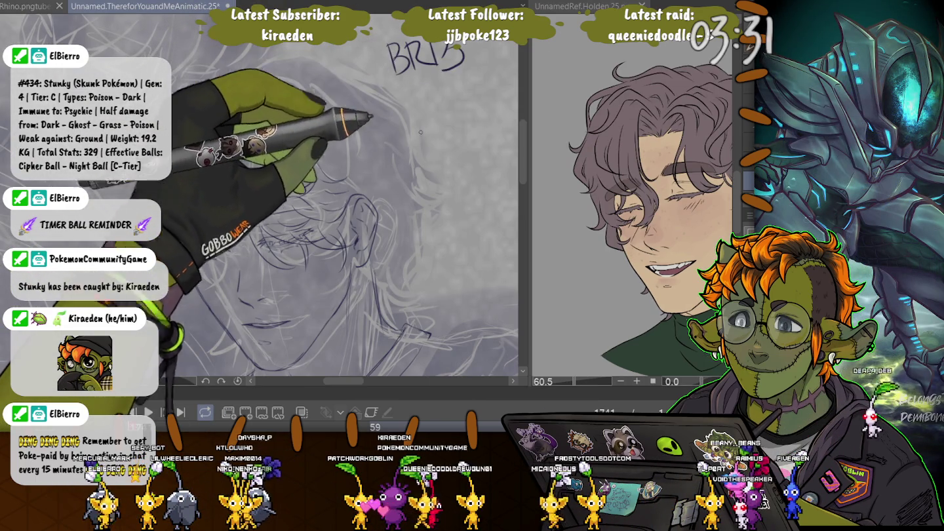
{"action": "key", "text": "ctrl+z"}
{"action": "key", "text": "ctrl+z"}
{"action": "key", "text": "ctrl+z"}
{"action": "key", "text": "ctrl+z"}
{"action": "key", "text": "ctrl+z"}
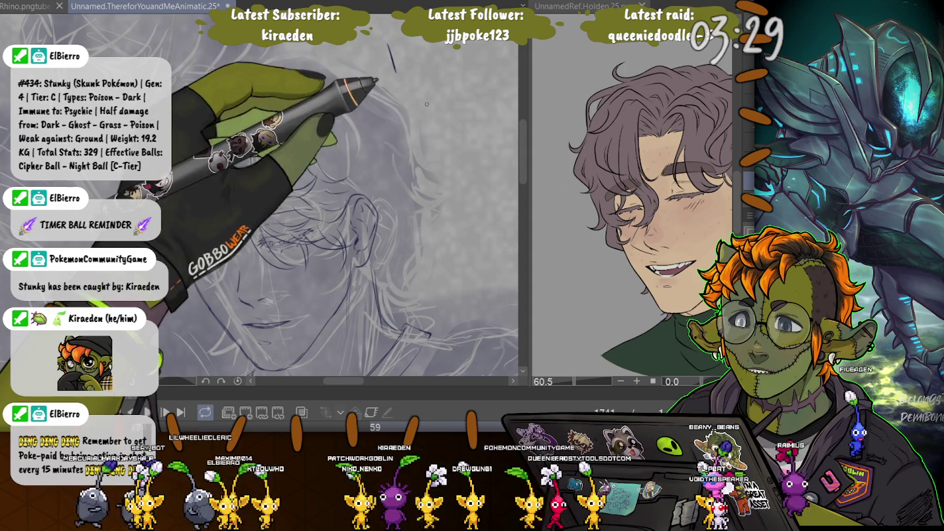
{"action": "left_click_drag", "start_coordinate": [413, 103], "coordinate": [425, 141]}
{"action": "mouse_move", "coordinate": [414, 103]}
{"action": "left_mouse_down"}
{"action": "mouse_move", "coordinate": [425, 141]}
{"action": "mouse_move", "coordinate": [459, 131]}
{"action": "left_mouse_up"}
{"action": "left_click_drag", "start_coordinate": [462, 98], "coordinate": [463, 128]}
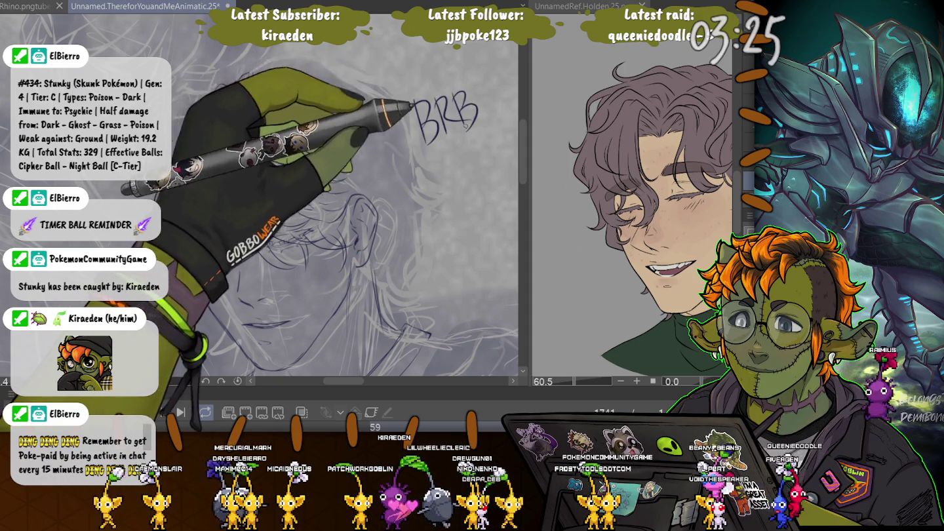
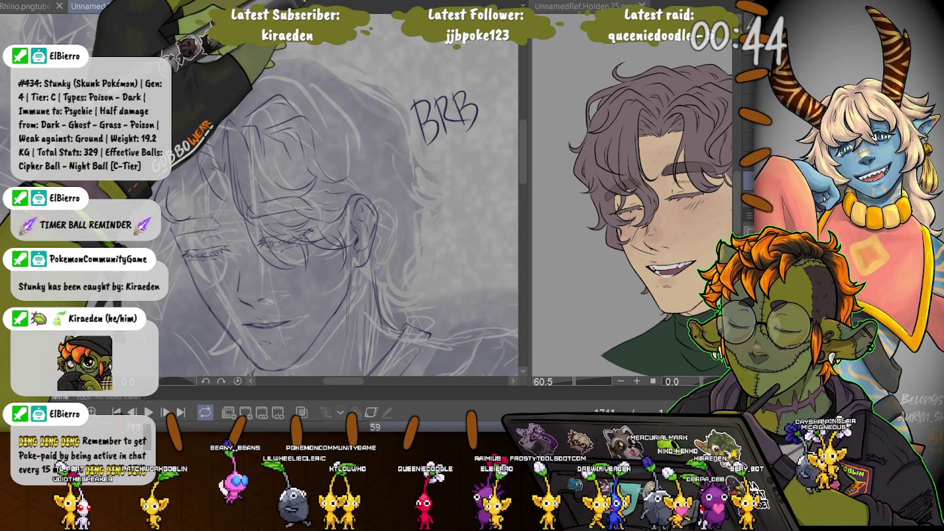
Undo the scribbled BRB lettering strokes so only the face sketch remains
{"action": "key", "text": "ctrl+z"}
{"action": "key", "text": "ctrl+z"}
{"action": "key", "text": "ctrl+z"}
{"action": "key", "text": "ctrl+z"}
{"action": "key", "text": "ctrl+z"}
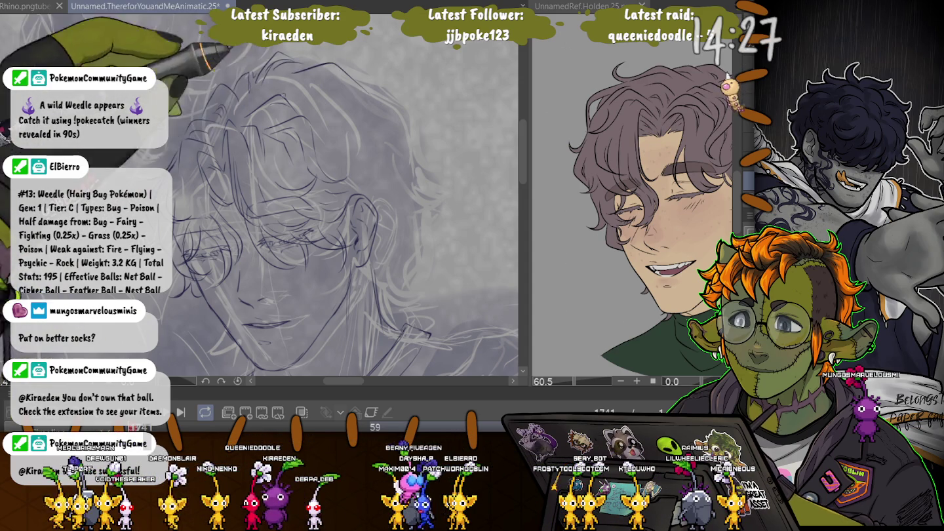
Reframe the curly-haired reference to show more face and green turtleneck, then return to the sketch
{"action": "scroll", "coordinate": [197, 189], "scroll_direction": "up", "scroll_amount": 2}
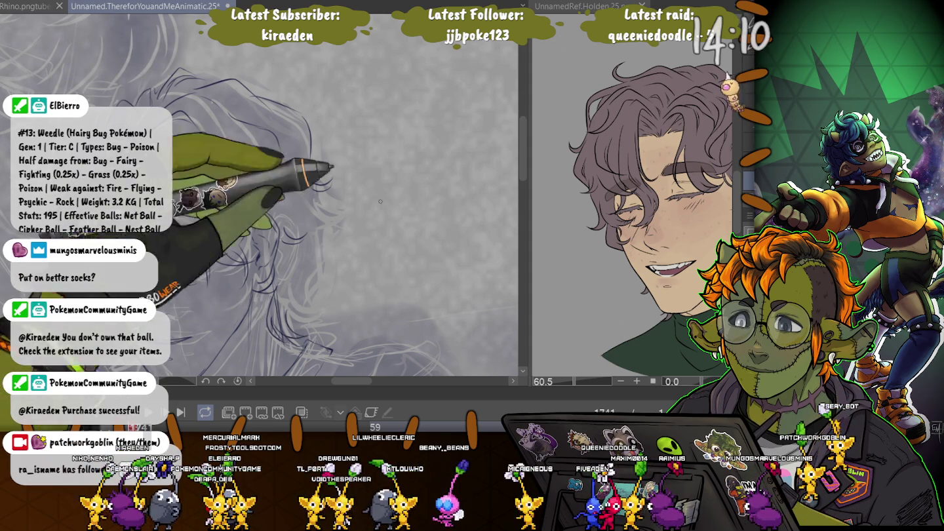
{"action": "mouse_move", "coordinate": [629, 215]}
{"action": "left_mouse_down"}
{"action": "mouse_move", "coordinate": [590, 200]}
{"action": "mouse_move", "coordinate": [628, 214]}
{"action": "left_mouse_up"}
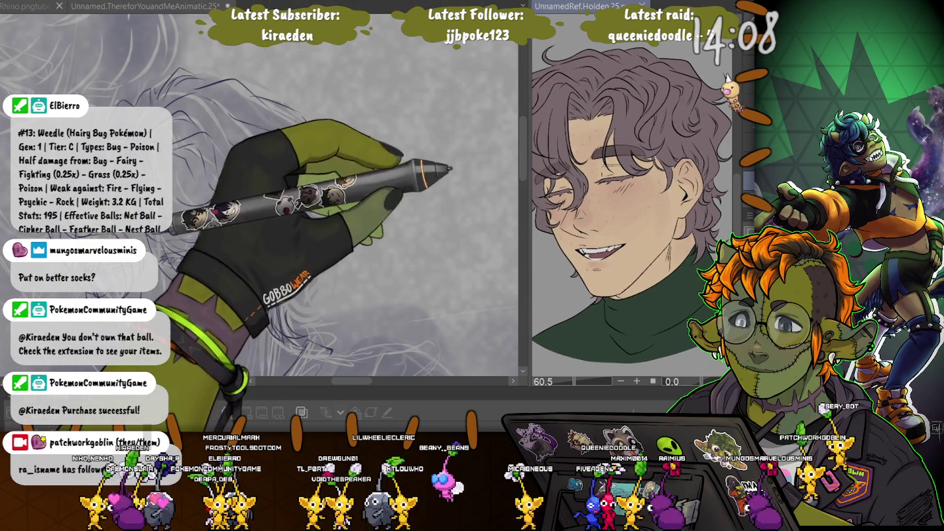
{"action": "left_click", "coordinate": [287, 338]}
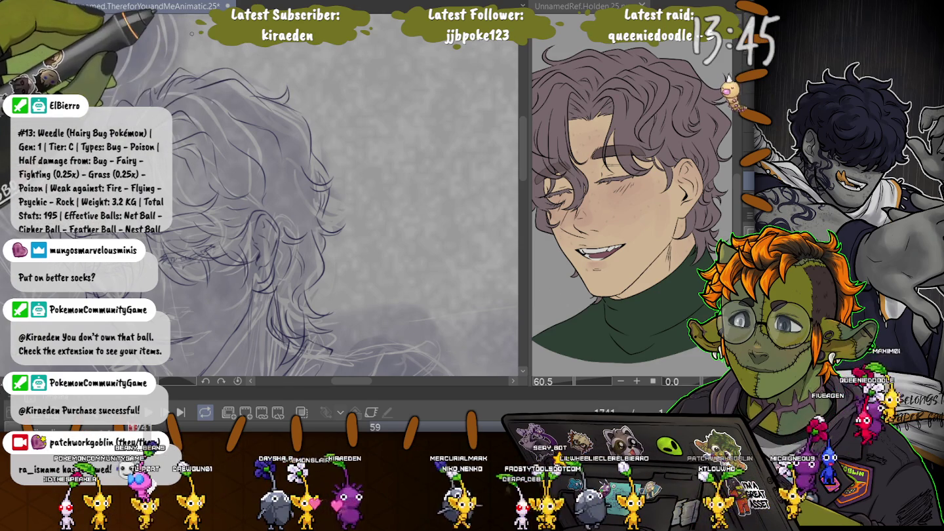
{"action": "scroll", "coordinate": [262, 197], "scroll_direction": "down", "scroll_amount": 3}
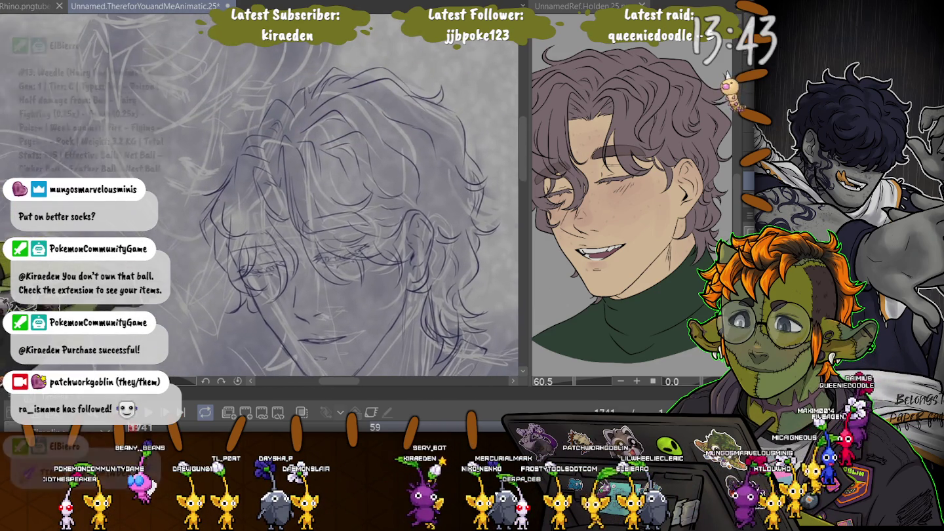
Tilt and reposition the sketched face to a new drawing angle, and make the brush much smaller
{"action": "scroll", "coordinate": [263, 196], "scroll_direction": "down", "scroll_amount": 2}
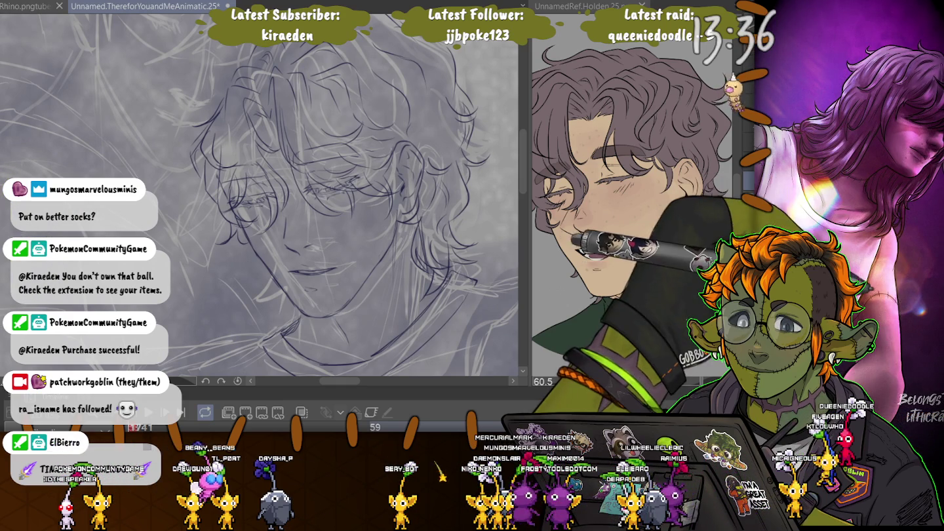
{"action": "mouse_move", "coordinate": [275, 156]}
{"action": "left_mouse_down"}
{"action": "mouse_move", "coordinate": [314, 175]}
{"action": "mouse_move", "coordinate": [446, 149]}
{"action": "left_mouse_up"}
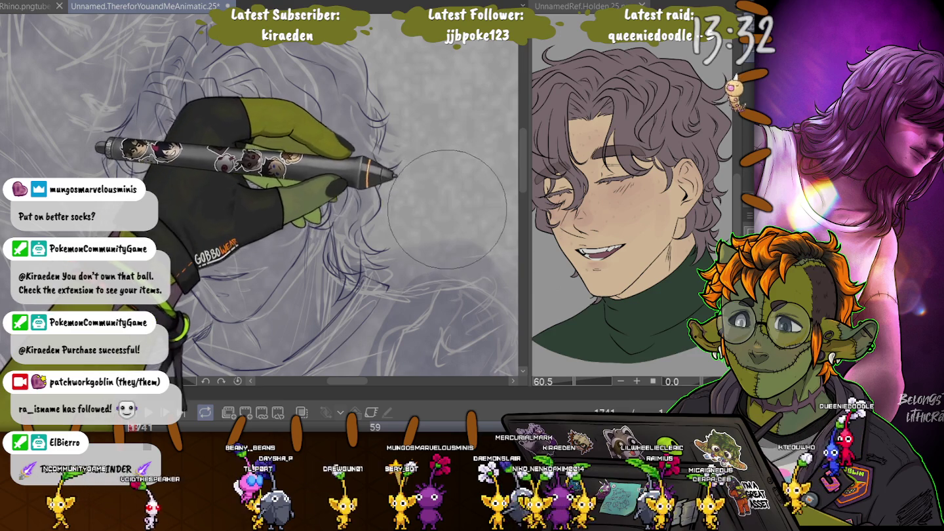
{"action": "left_click_drag", "start_coordinate": [445, 149], "coordinate": [429, 128]}
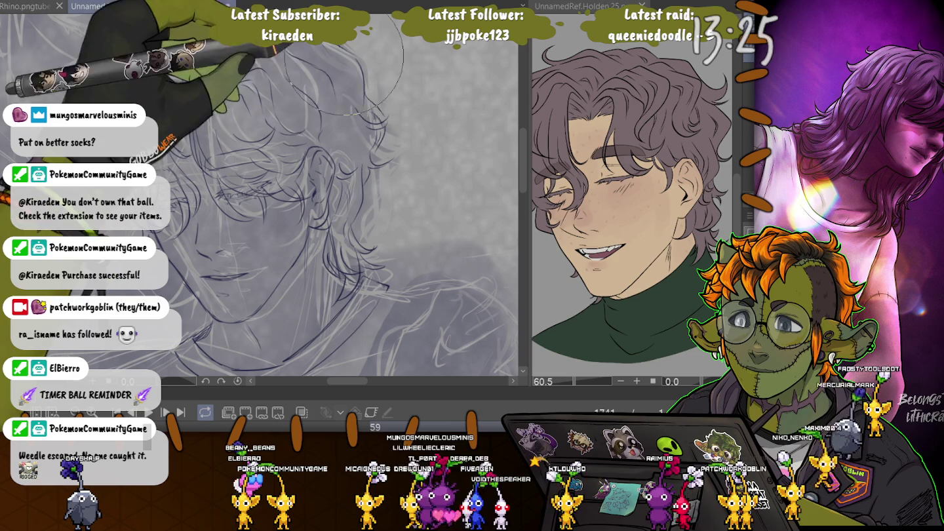
{"action": "key", "text": "-"}
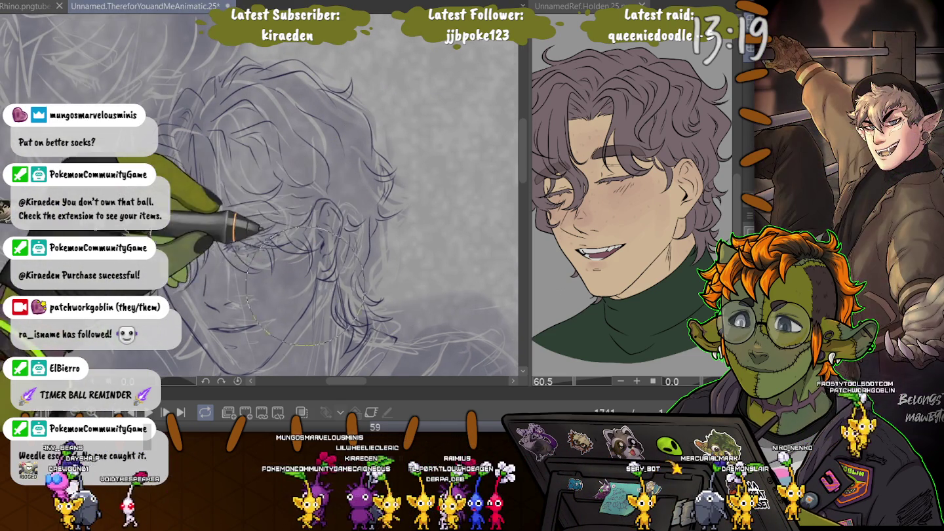
{"action": "key", "text": "["}
{"action": "key", "text": "["}
{"action": "key", "text": "["}
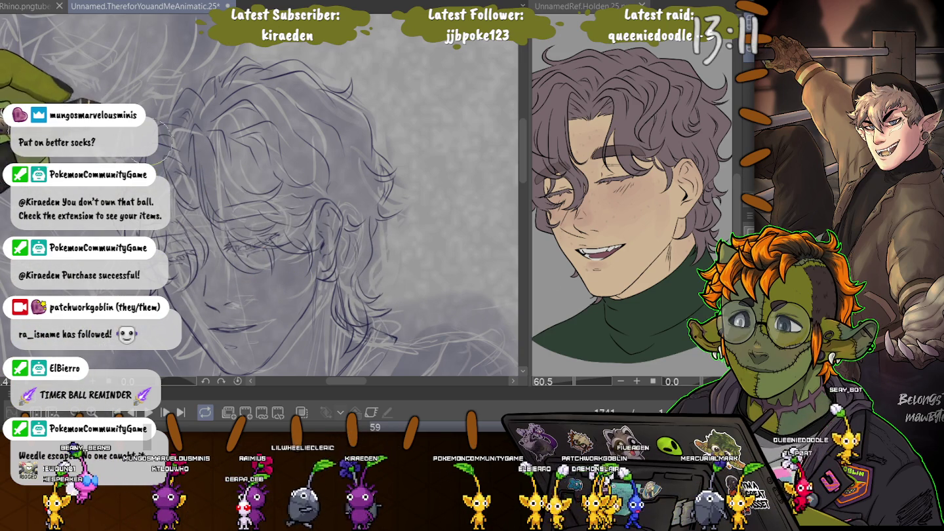
Rotate the face more upright, bring it into view, and show the Kaede reference sheet
{"action": "key", "text": "minus"}
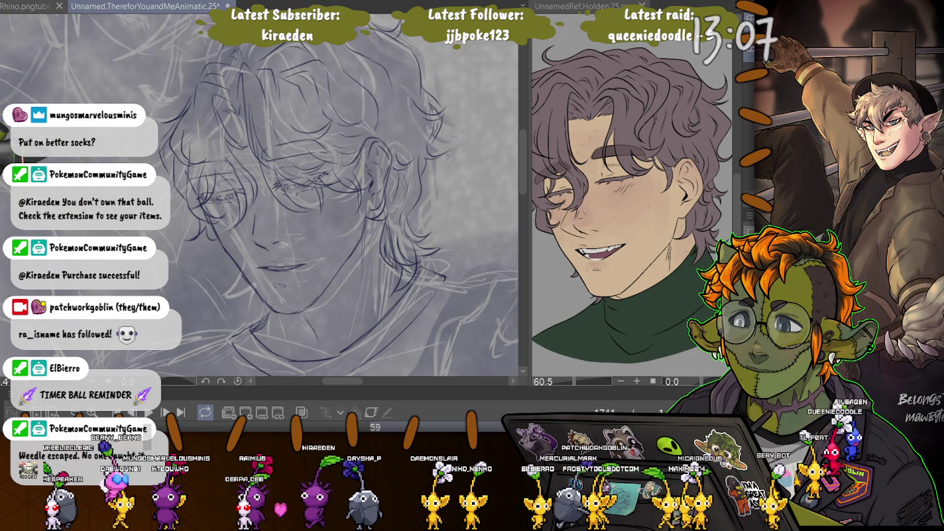
{"action": "key", "text": "minus"}
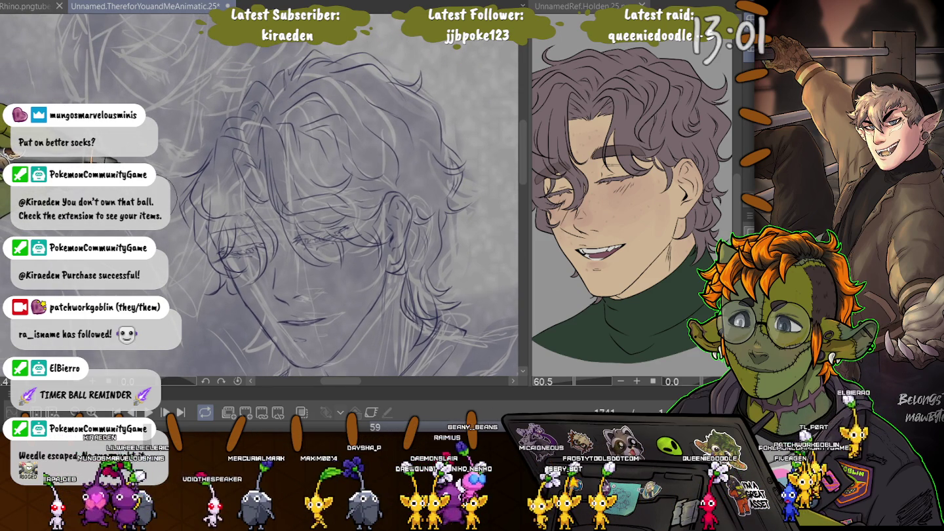
{"action": "left_click_drag", "start_coordinate": [295, 196], "coordinate": [360, 268]}
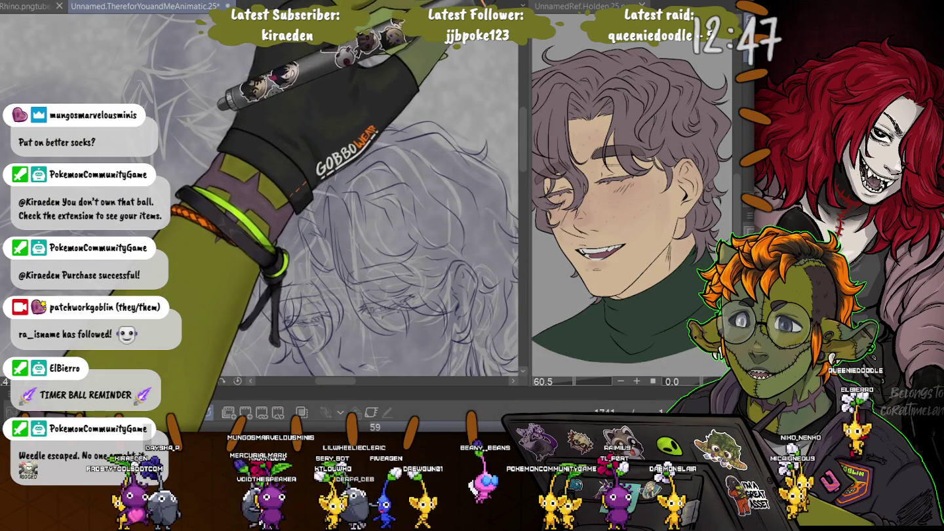
{"action": "key", "text": "ctrl+Tab"}
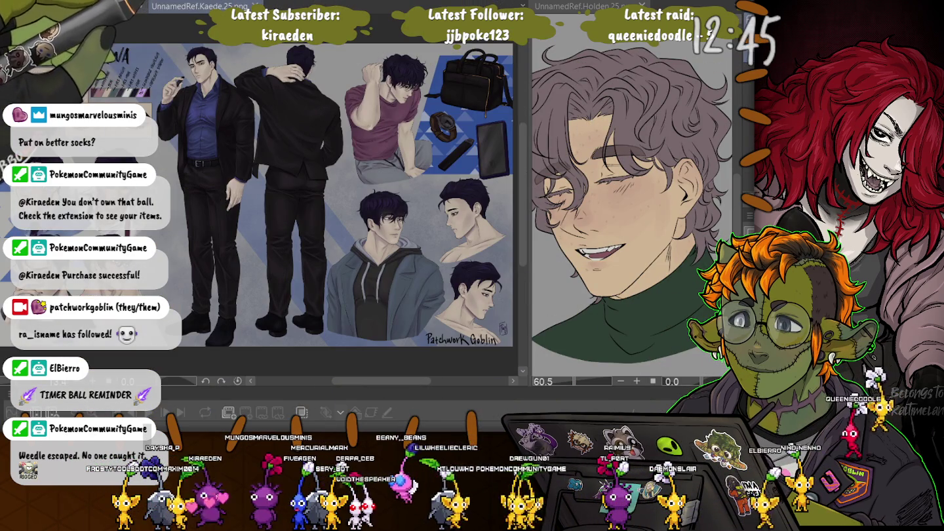
Cycle canvas tabs so the suited dark-haired character sheet sits beside the sketch
{"action": "key", "text": "ctrl+shift+Tab"}
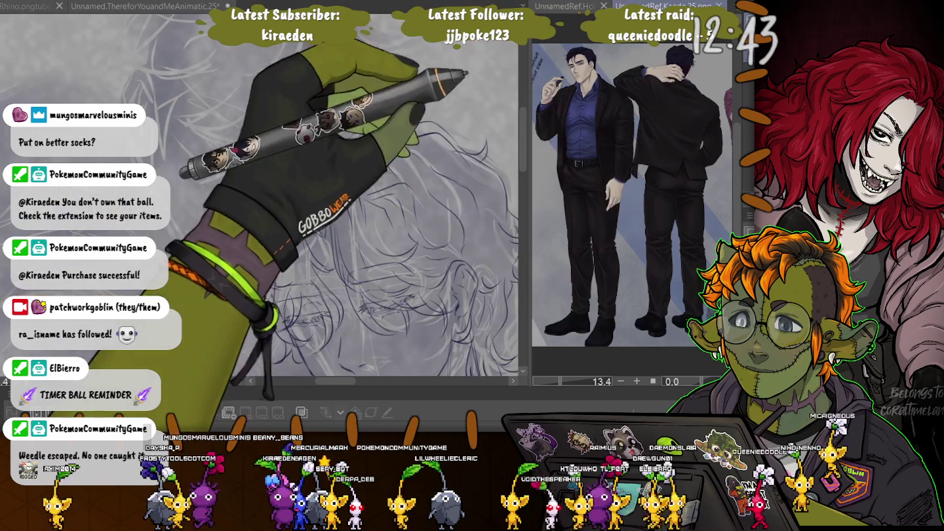
{"action": "key", "text": "ctrl+Tab"}
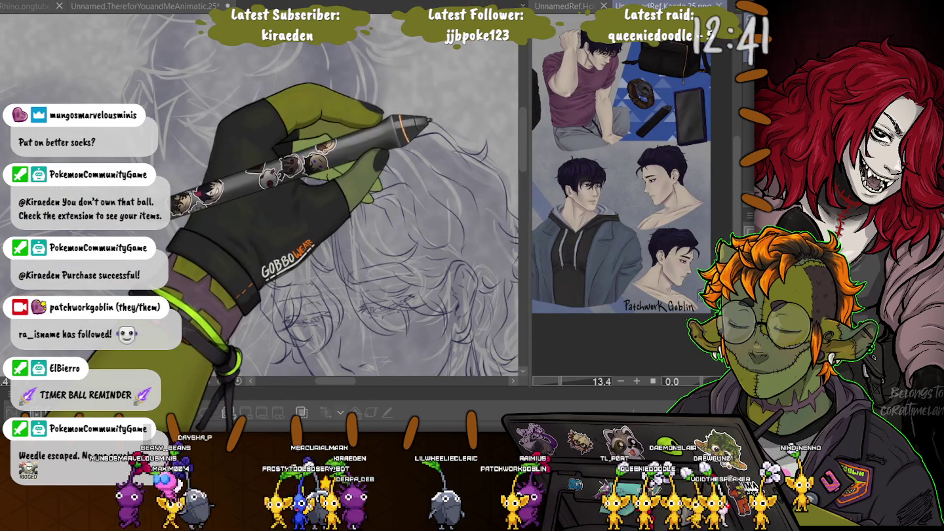
{"action": "key", "text": "ctrl+shift+Tab"}
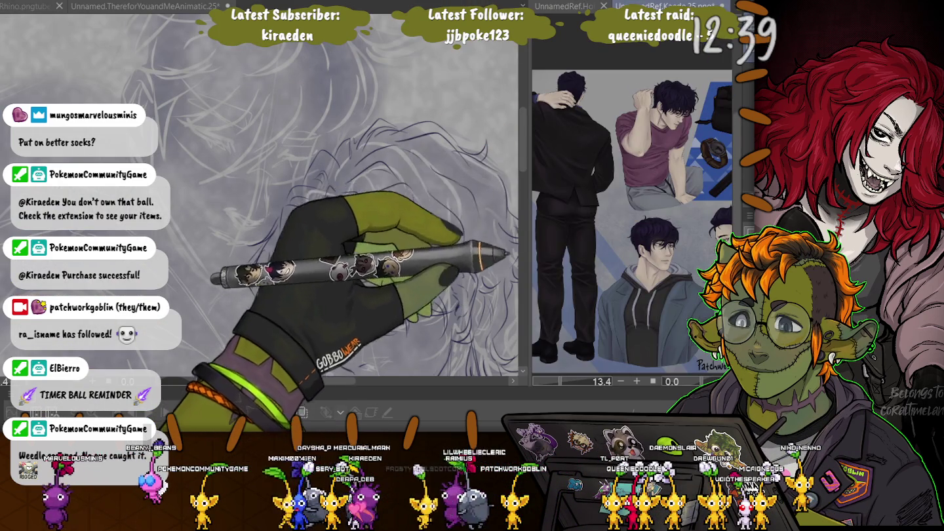
Zoom the reference into the character's face close-ups and add a small curl at the hair's edge
{"action": "scroll", "coordinate": [633, 215], "scroll_direction": "up", "scroll_amount": 2}
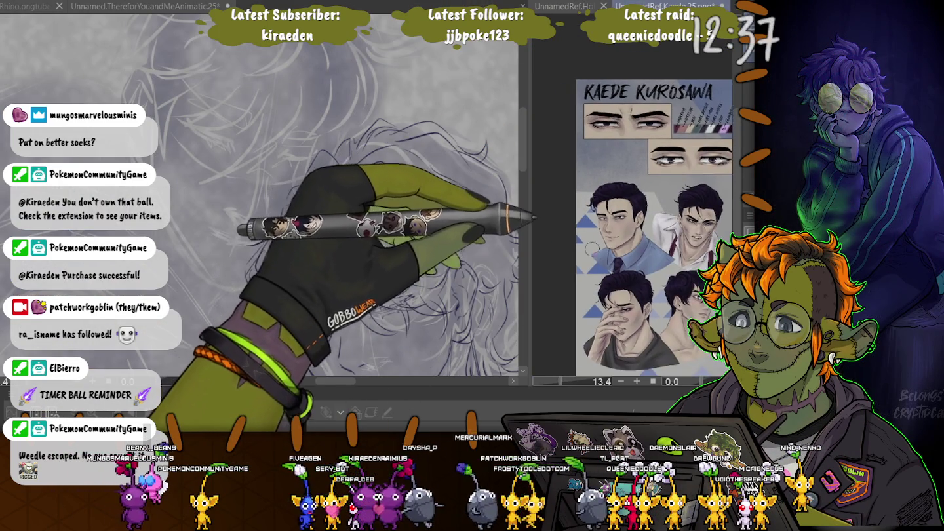
{"action": "scroll", "coordinate": [633, 217], "scroll_direction": "up", "scroll_amount": 2}
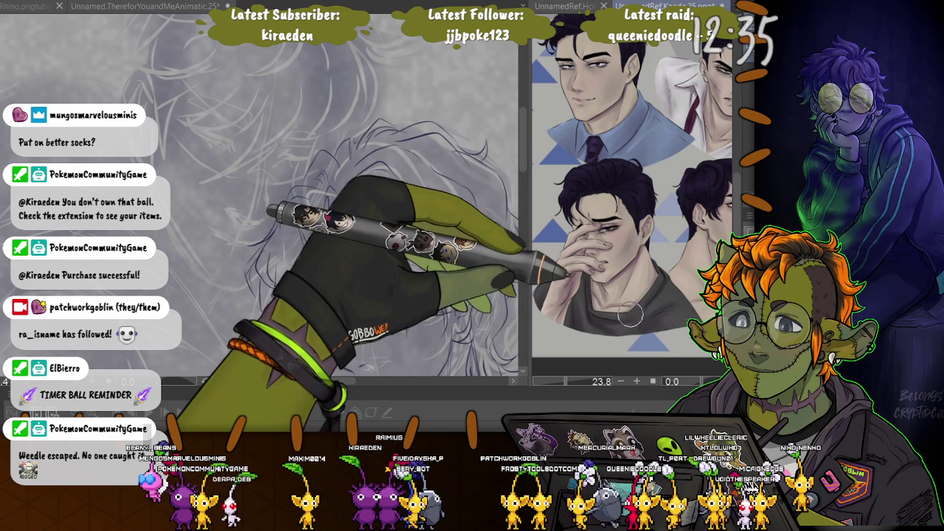
{"action": "scroll", "coordinate": [633, 216], "scroll_direction": "right", "scroll_amount": 1}
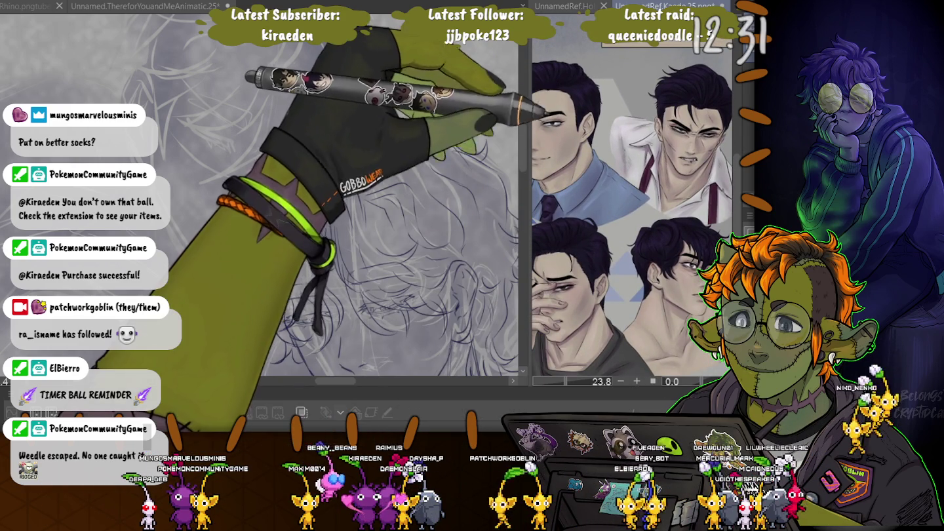
{"action": "left_click_drag", "start_coordinate": [468, 152], "coordinate": [489, 145]}
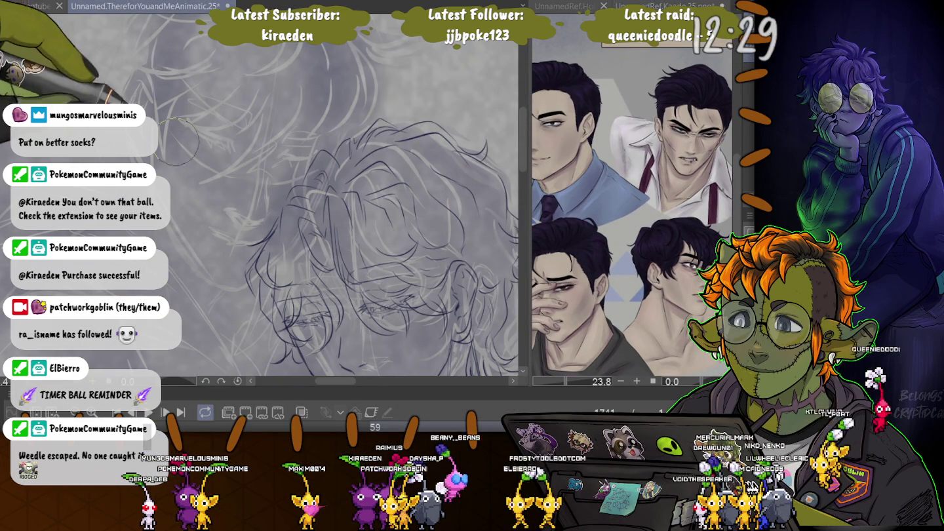
{"action": "scroll", "coordinate": [291, 187], "scroll_direction": "up", "scroll_amount": 1}
{"action": "scroll", "coordinate": [290, 187], "scroll_direction": "up", "scroll_amount": 2}
{"action": "scroll", "coordinate": [291, 188], "scroll_direction": "up", "scroll_amount": 1}
{"action": "scroll", "coordinate": [290, 187], "scroll_direction": "down", "scroll_amount": 2}
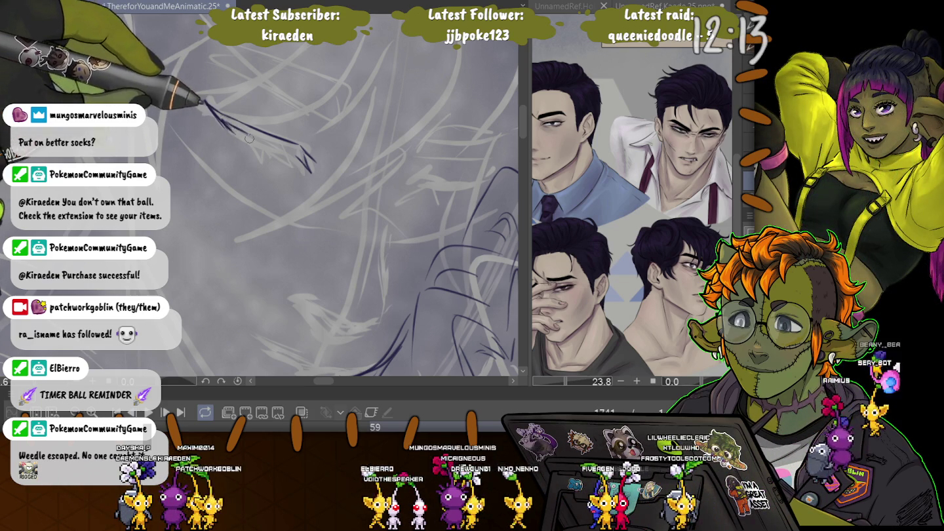
Ink the first eye's upper lid line and build up dark, extended lash strokes along it
{"action": "left_click_drag", "start_coordinate": [310, 171], "coordinate": [255, 139]}
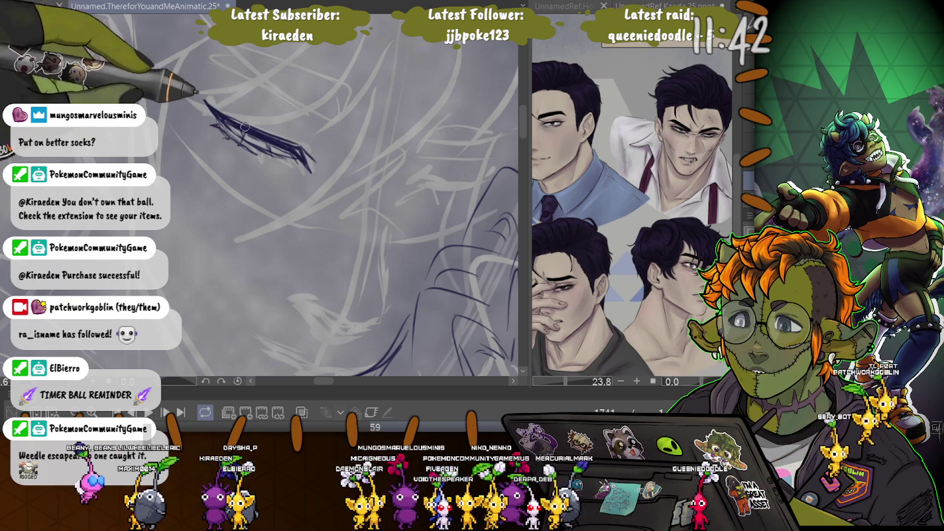
{"action": "left_click_drag", "start_coordinate": [236, 123], "coordinate": [293, 145]}
{"action": "left_click_drag", "start_coordinate": [206, 104], "coordinate": [314, 167]}
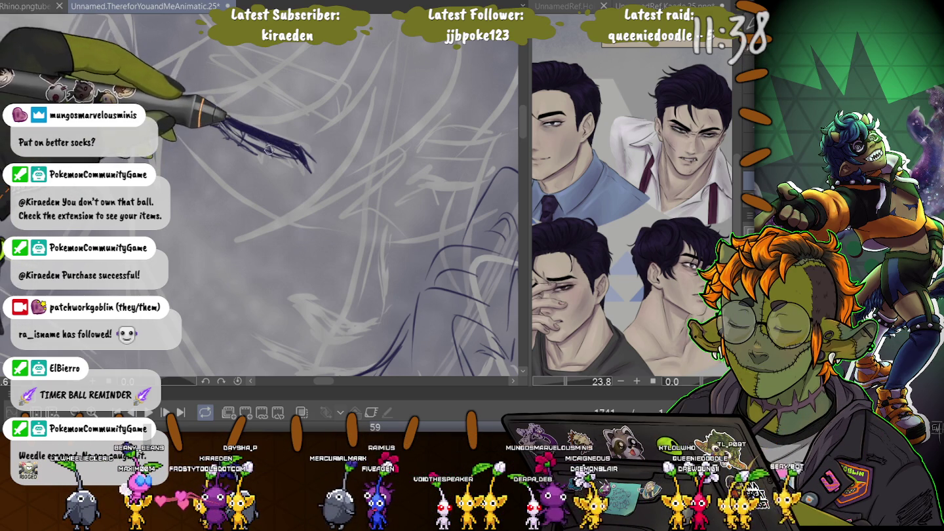
Thicken the first eye's lashes, ink the second eye's lid line, and zoom out
{"action": "left_click_drag", "start_coordinate": [208, 104], "coordinate": [308, 164]}
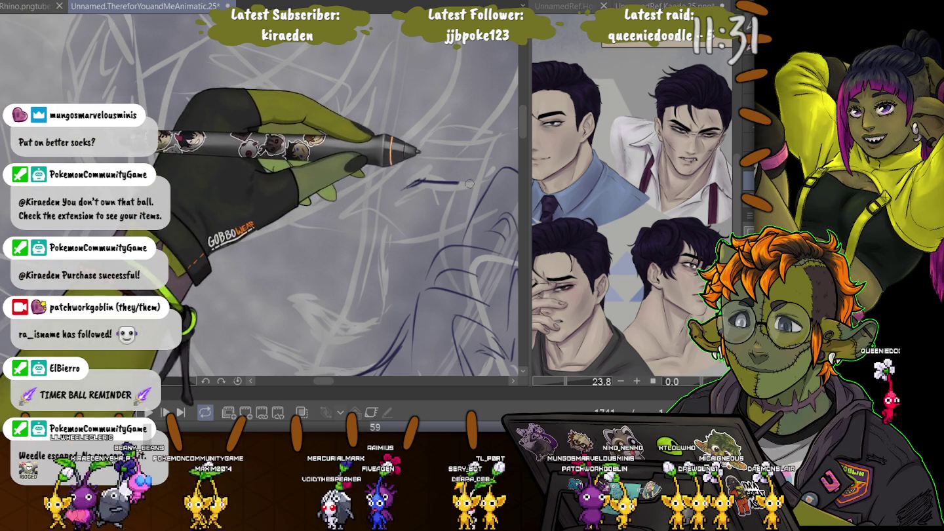
{"action": "mouse_move", "coordinate": [404, 189]}
{"action": "left_mouse_down"}
{"action": "mouse_move", "coordinate": [491, 184]}
{"action": "mouse_move", "coordinate": [430, 193]}
{"action": "left_mouse_up"}
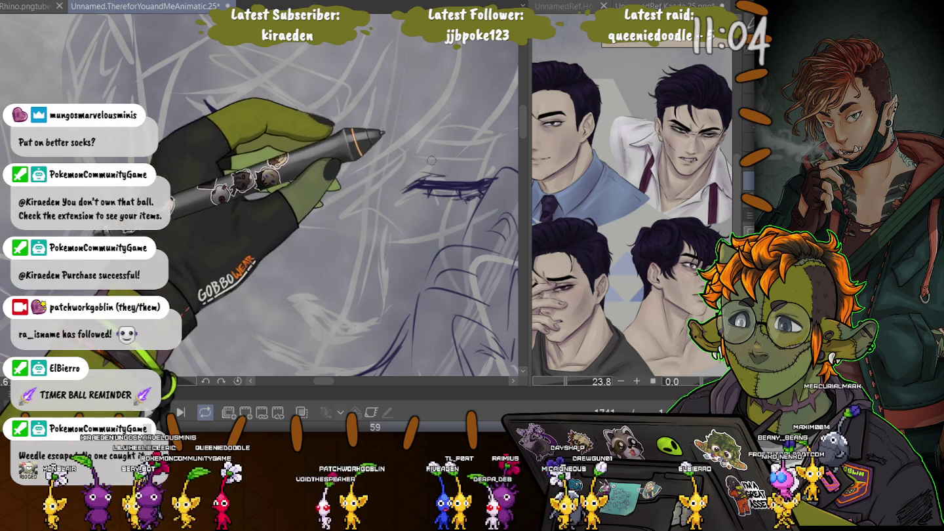
{"action": "scroll", "coordinate": [263, 197], "scroll_direction": "down", "scroll_amount": 2}
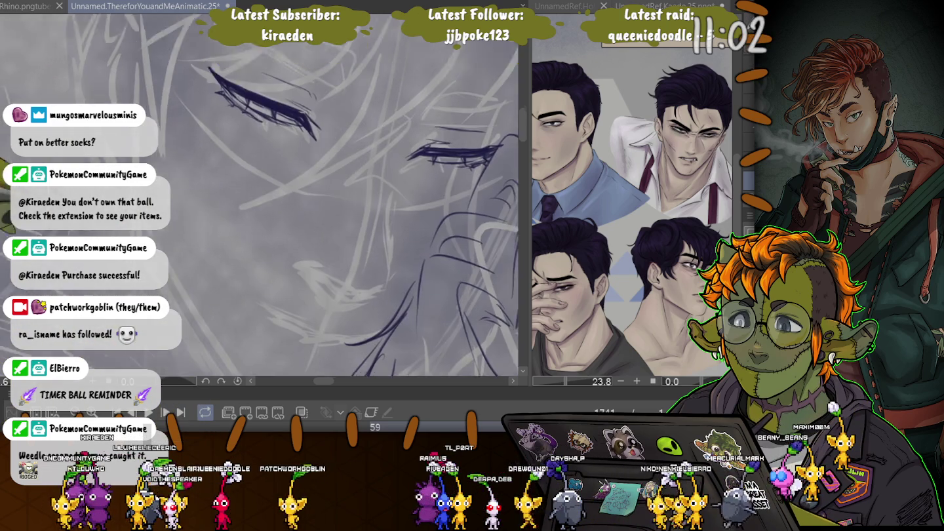
{"action": "scroll", "coordinate": [262, 197], "scroll_direction": "down", "scroll_amount": 2}
{"action": "scroll", "coordinate": [262, 196], "scroll_direction": "down", "scroll_amount": 2}
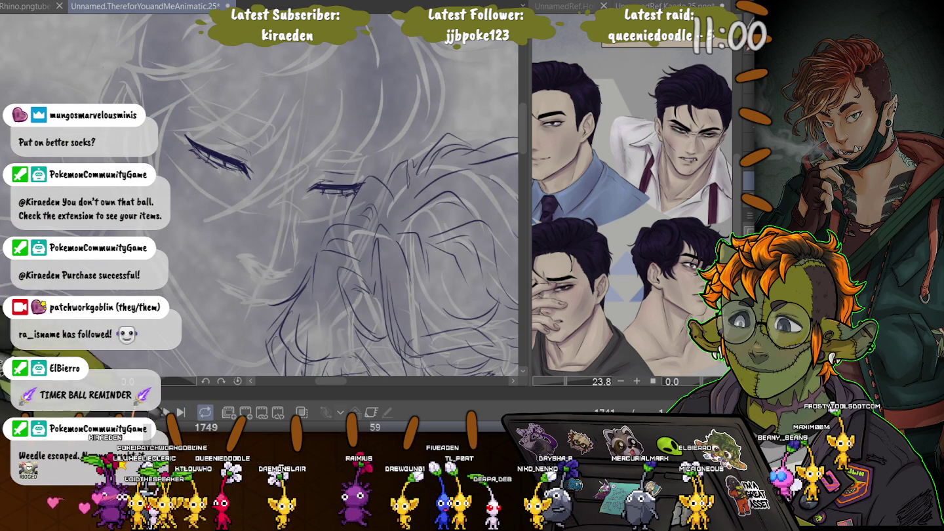
Enlarge the timeline panel to reveal the frame ruler and jump to frame 1582
{"action": "scroll", "coordinate": [262, 196], "scroll_direction": "left", "scroll_amount": 5}
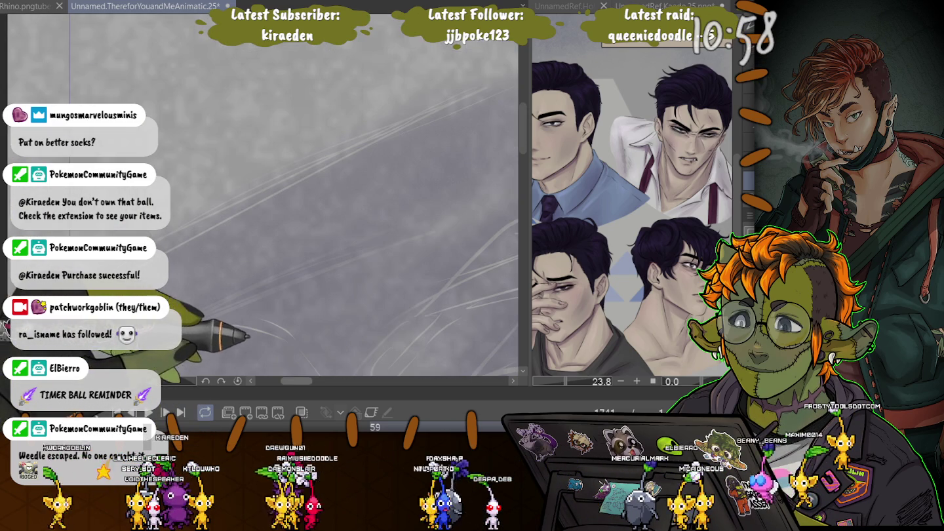
{"action": "scroll", "coordinate": [262, 196], "scroll_direction": "right", "scroll_amount": 3}
{"action": "scroll", "coordinate": [262, 197], "scroll_direction": "right", "scroll_amount": 2}
{"action": "left_click_drag", "start_coordinate": [262, 392], "coordinate": [262, 313]}
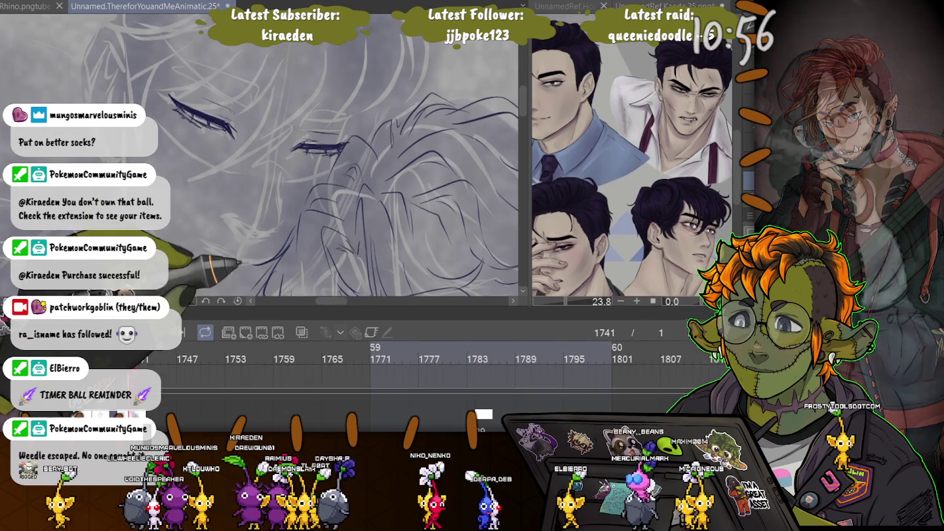
{"action": "scroll", "coordinate": [263, 164], "scroll_direction": "down", "scroll_amount": 3}
{"action": "scroll", "coordinate": [262, 164], "scroll_direction": "down", "scroll_amount": 2}
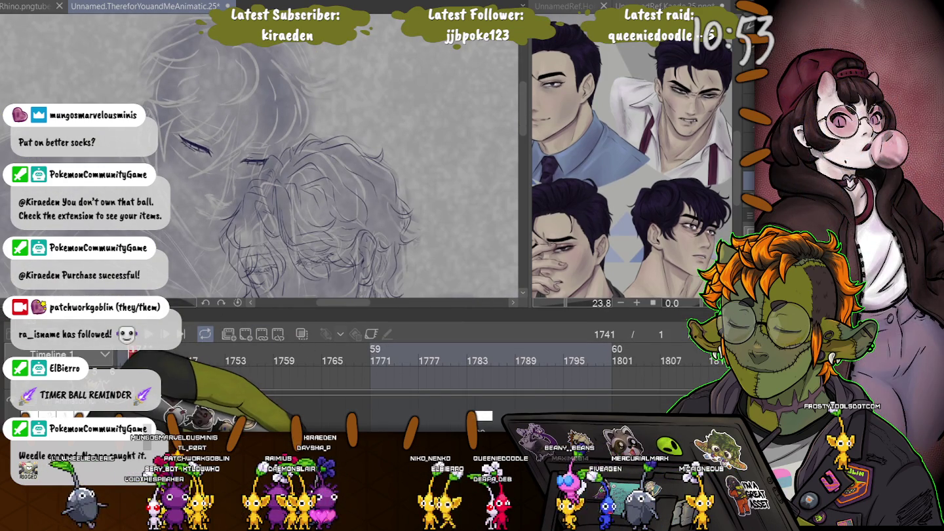
{"action": "scroll", "coordinate": [420, 367], "scroll_direction": "left", "scroll_amount": 2}
{"action": "scroll", "coordinate": [420, 367], "scroll_direction": "left", "scroll_amount": 4}
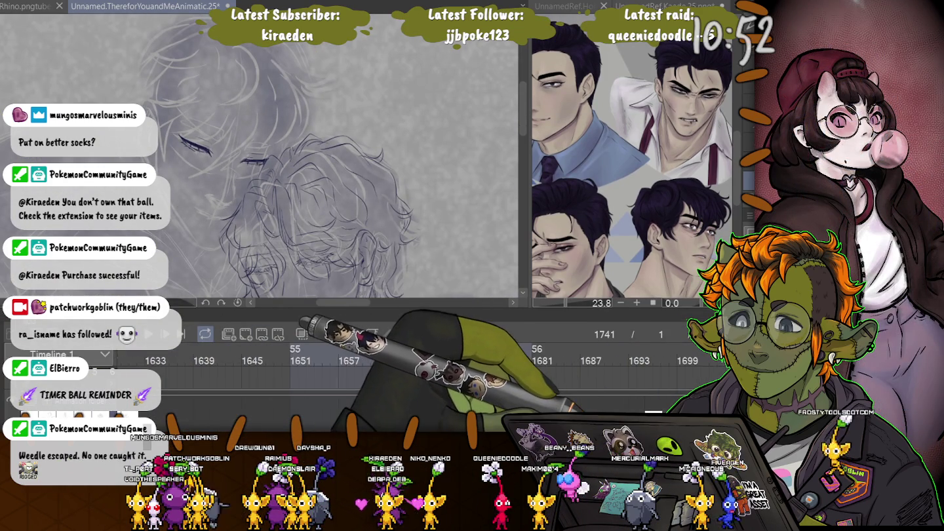
{"action": "scroll", "coordinate": [420, 367], "scroll_direction": "left", "scroll_amount": 3}
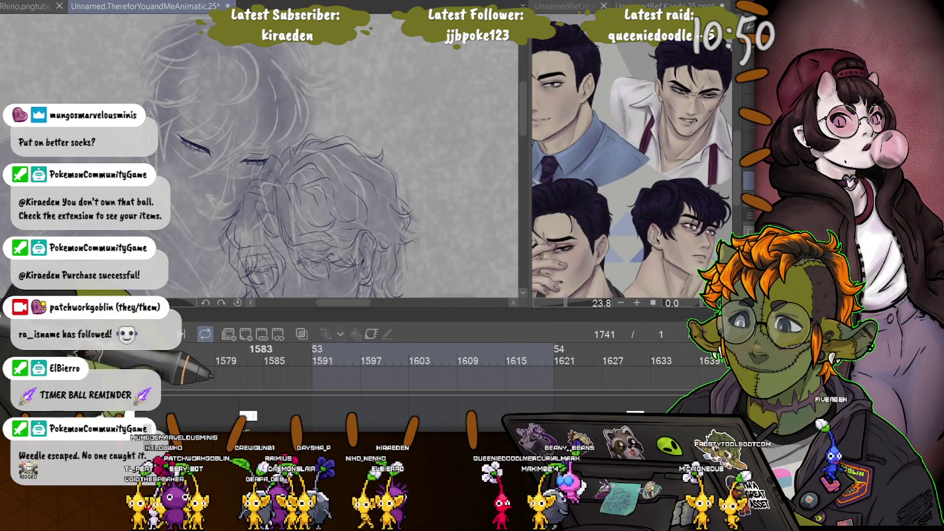
{"action": "left_click", "coordinate": [242, 359]}
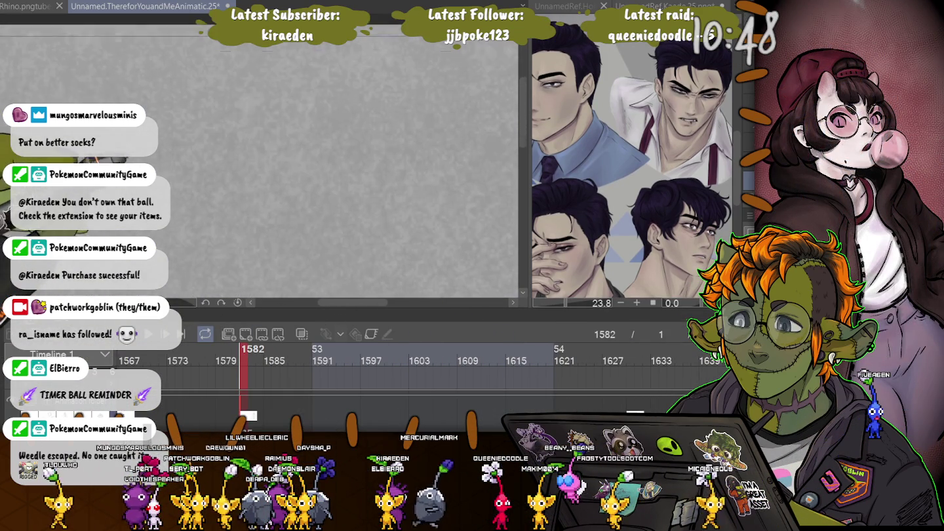
Zoom and pan across the inked face at frame 1582, then go to frame 1741
{"action": "scroll", "coordinate": [390, 105], "scroll_direction": "up", "scroll_amount": 2}
{"action": "scroll", "coordinate": [390, 105], "scroll_direction": "up", "scroll_amount": 2}
{"action": "scroll", "coordinate": [390, 105], "scroll_direction": "up", "scroll_amount": 2}
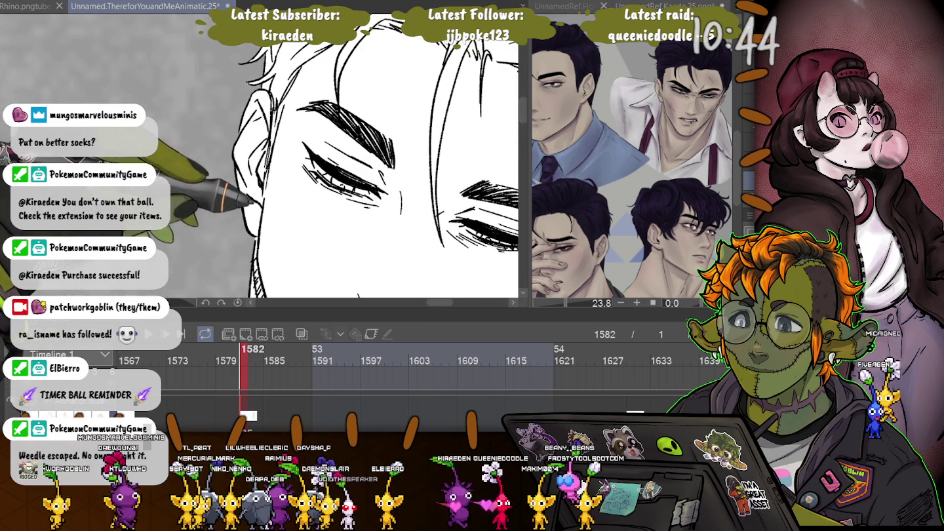
{"action": "left_click_drag", "start_coordinate": [253, 203], "coordinate": [205, 177]}
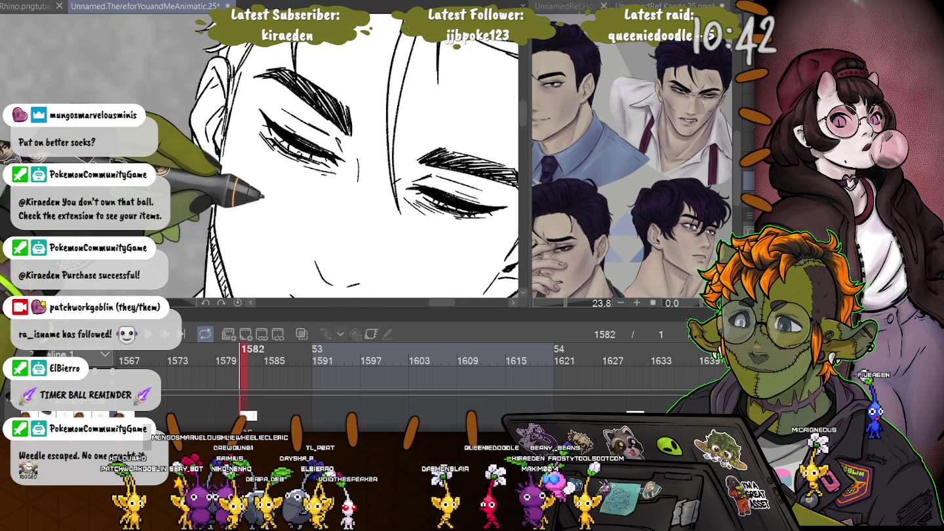
{"action": "scroll", "coordinate": [420, 367], "scroll_direction": "right", "scroll_amount": 5}
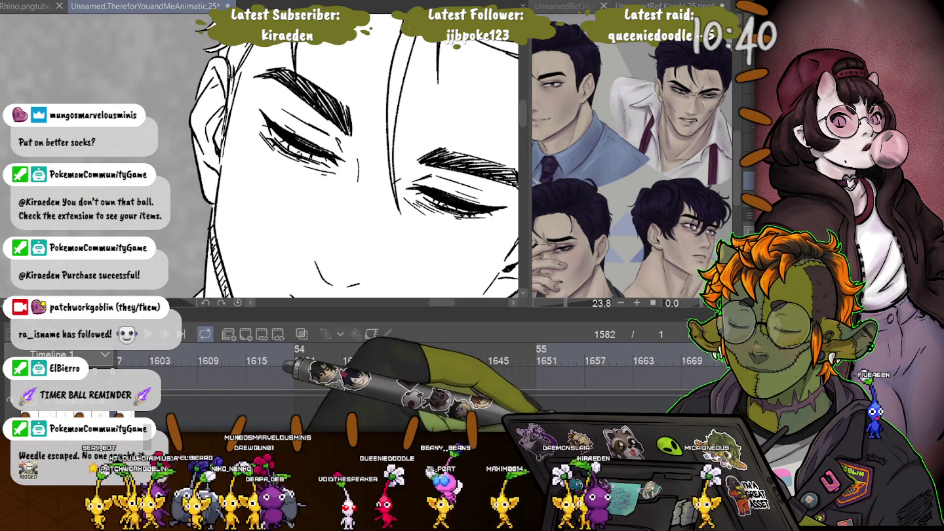
{"action": "scroll", "coordinate": [295, 362], "scroll_direction": "right", "scroll_amount": 3}
{"action": "scroll", "coordinate": [360, 363], "scroll_direction": "right", "scroll_amount": 2}
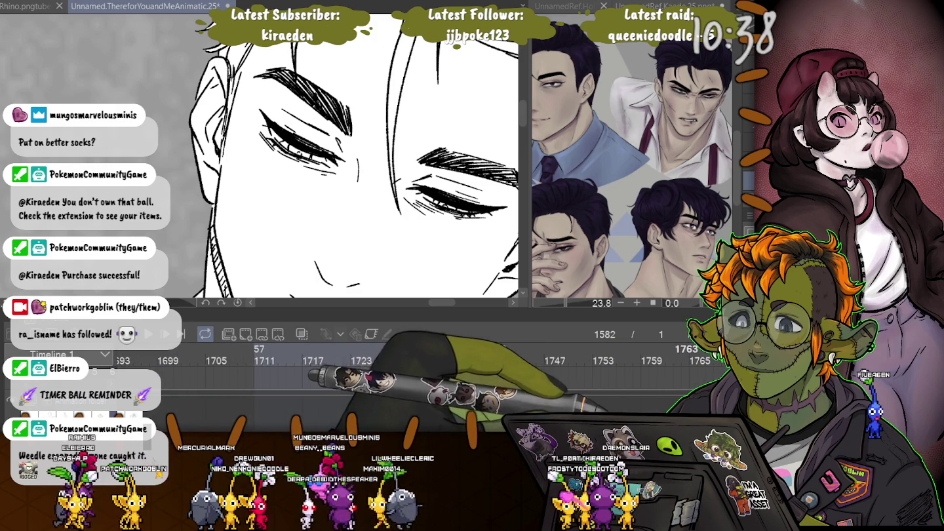
{"action": "left_click", "coordinate": [499, 365]}
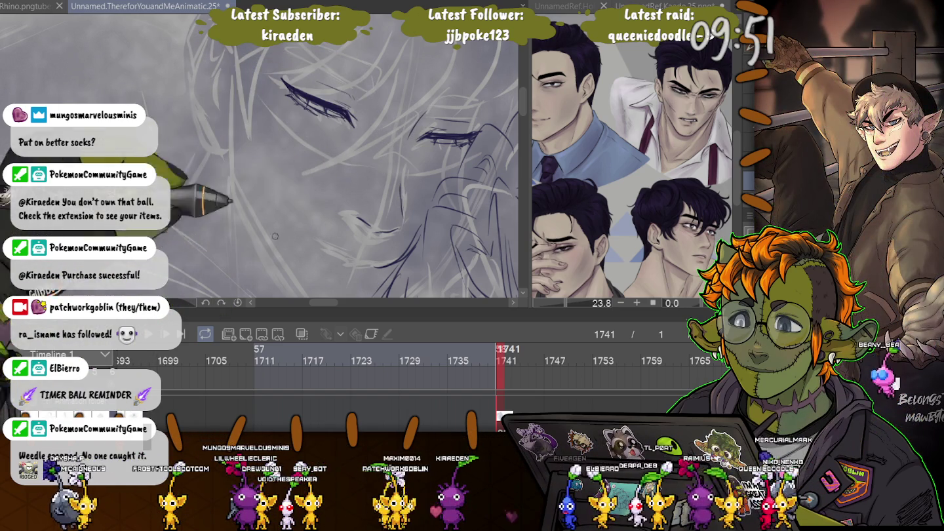
Enlarge the pen, ink darker lashes around the second eye, and zoom out to check
{"action": "key", "text": "bracketright"}
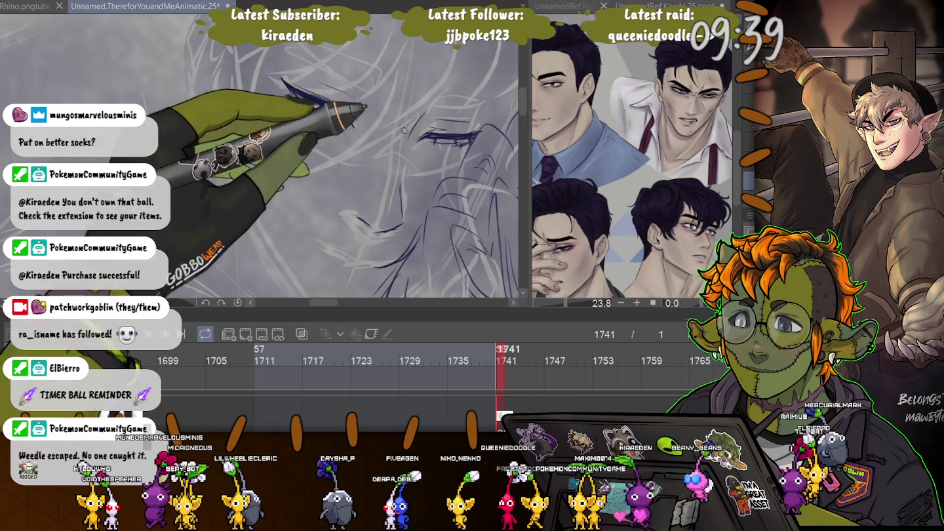
{"action": "left_click_drag", "start_coordinate": [283, 79], "coordinate": [354, 122]}
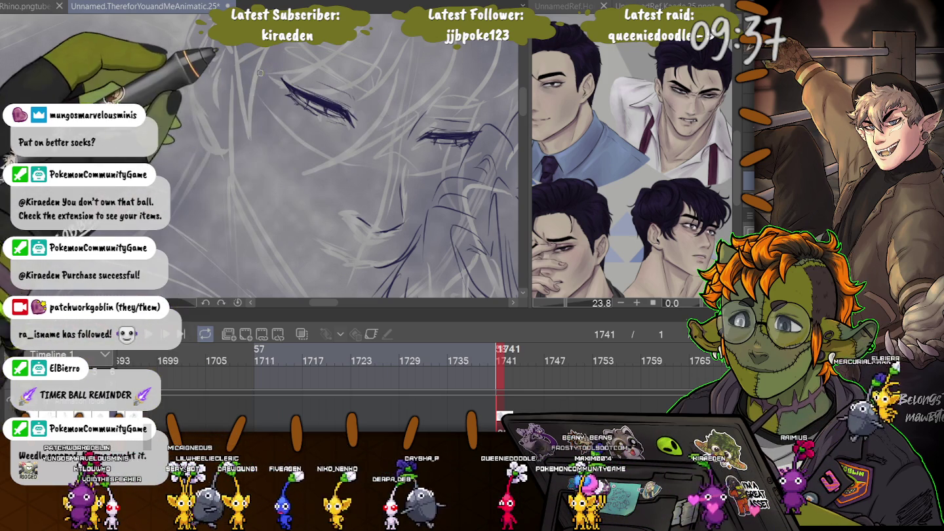
{"action": "scroll", "coordinate": [312, 113], "scroll_direction": "down", "scroll_amount": 5}
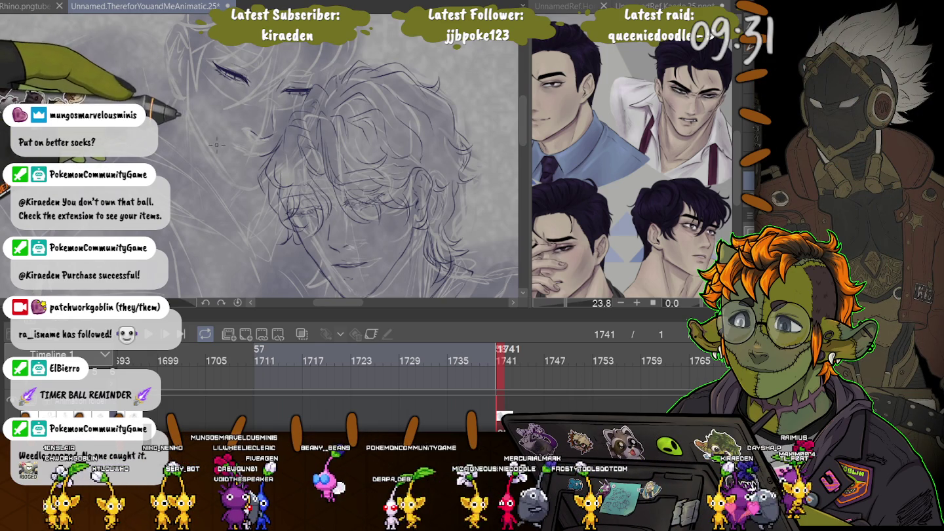
{"action": "scroll", "coordinate": [216, 105], "scroll_direction": "up", "scroll_amount": 5}
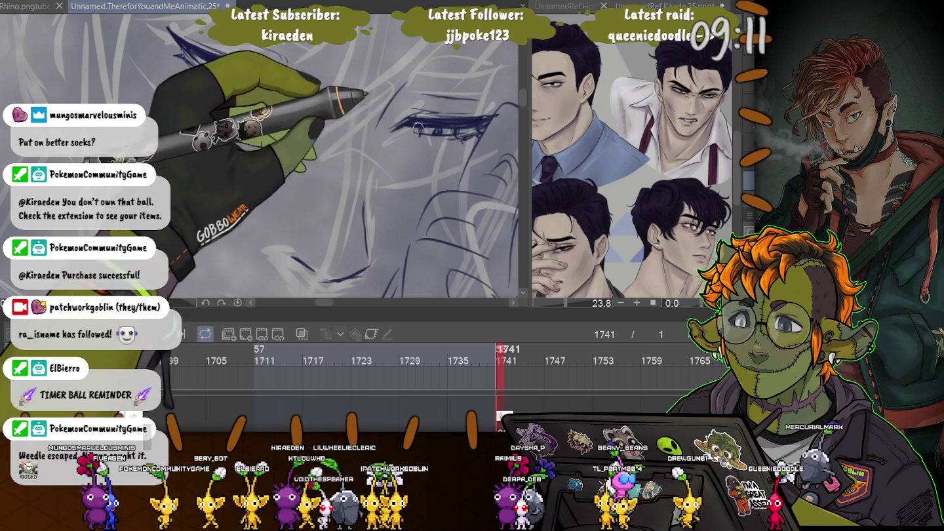
{"action": "scroll", "coordinate": [257, 238], "scroll_direction": "down", "scroll_amount": 2}
{"action": "scroll", "coordinate": [257, 239], "scroll_direction": "down", "scroll_amount": 2}
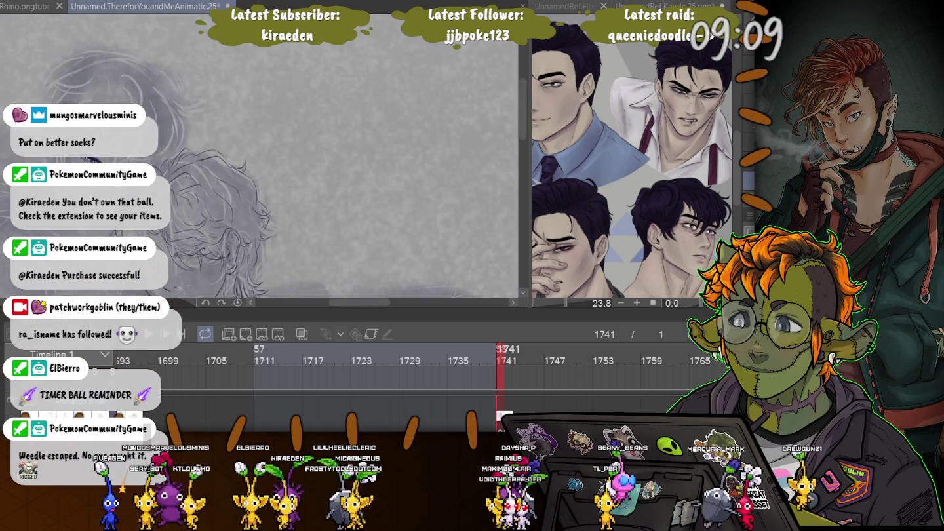
Ink the long cheek and jaw line, undo the bad stroke, and redraw a shorter stroke below the eye
{"action": "scroll", "coordinate": [257, 239], "scroll_direction": "down", "scroll_amount": 2}
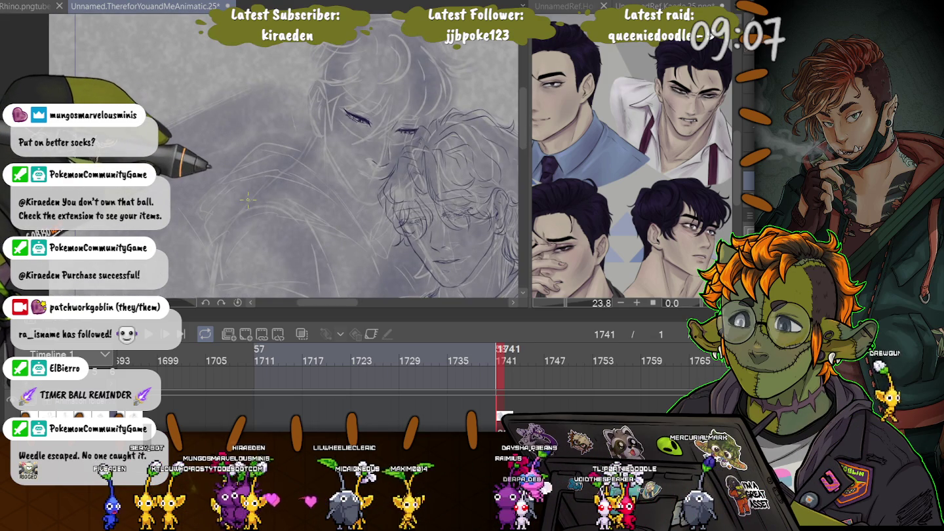
{"action": "scroll", "coordinate": [297, 208], "scroll_direction": "up", "scroll_amount": 2}
{"action": "scroll", "coordinate": [414, 206], "scroll_direction": "up", "scroll_amount": 2}
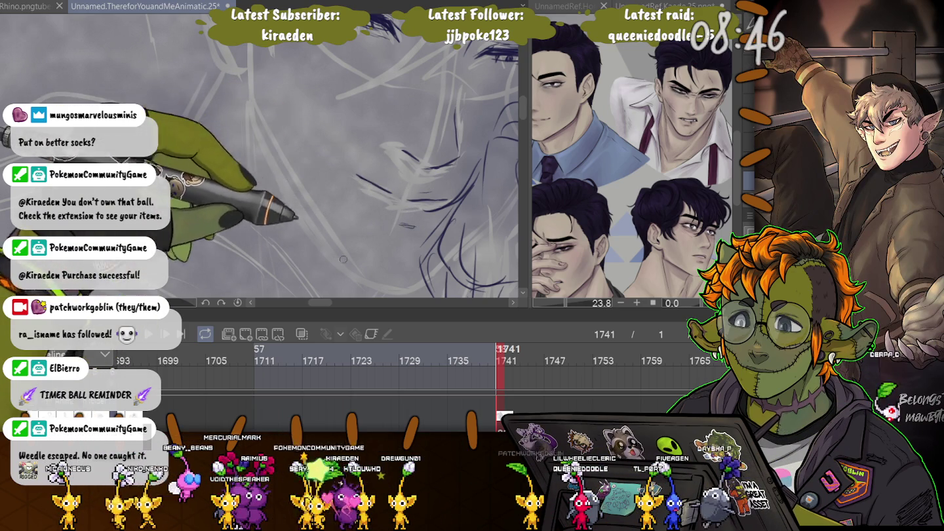
{"action": "mouse_move", "coordinate": [425, 281]}
{"action": "left_mouse_down"}
{"action": "mouse_move", "coordinate": [259, 117]}
{"action": "mouse_move", "coordinate": [285, 100]}
{"action": "left_mouse_up"}
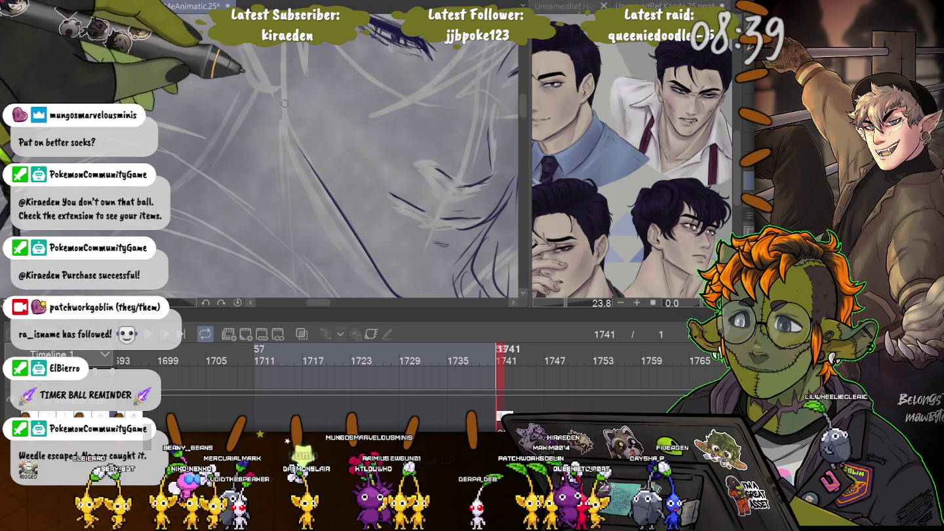
{"action": "key", "text": "ctrl+minus"}
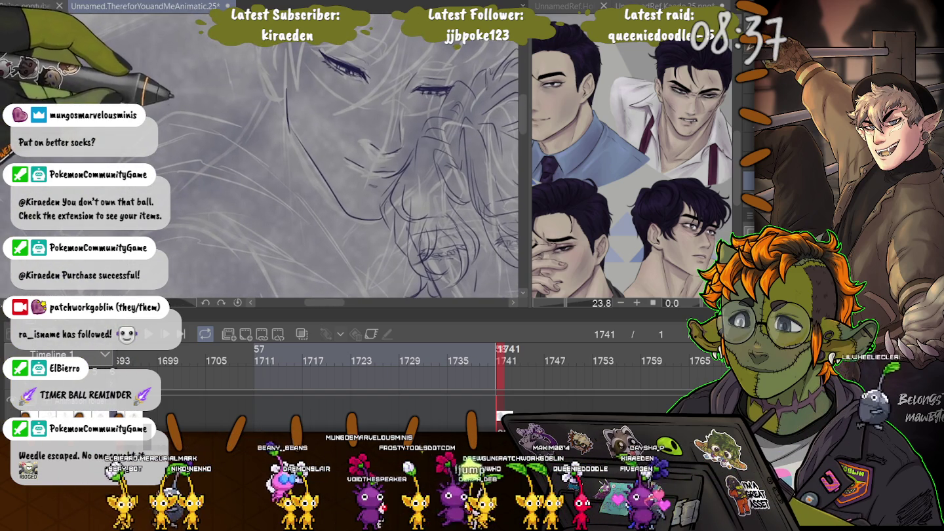
{"action": "key", "text": "ctrl+z"}
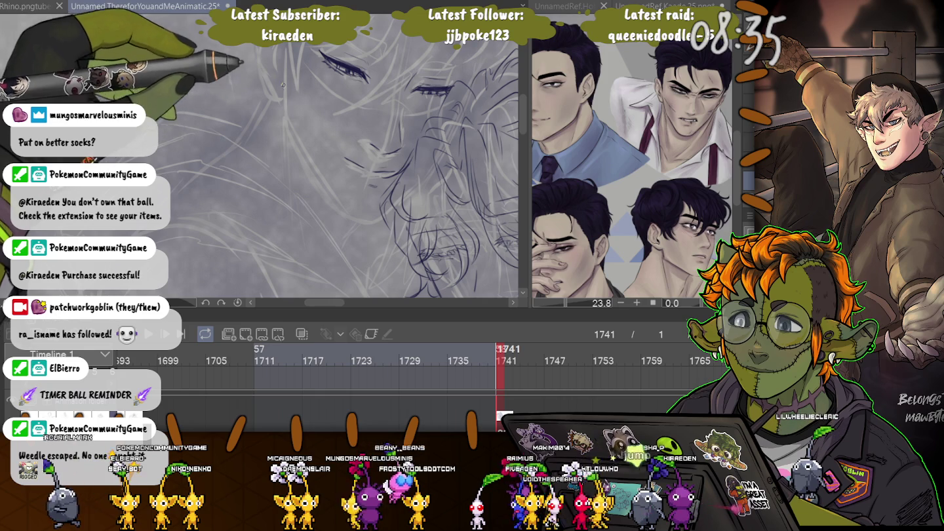
{"action": "mouse_move", "coordinate": [287, 77]}
{"action": "left_mouse_down"}
{"action": "mouse_move", "coordinate": [289, 109]}
{"action": "mouse_move", "coordinate": [339, 206]}
{"action": "mouse_move", "coordinate": [384, 203]}
{"action": "left_mouse_up"}
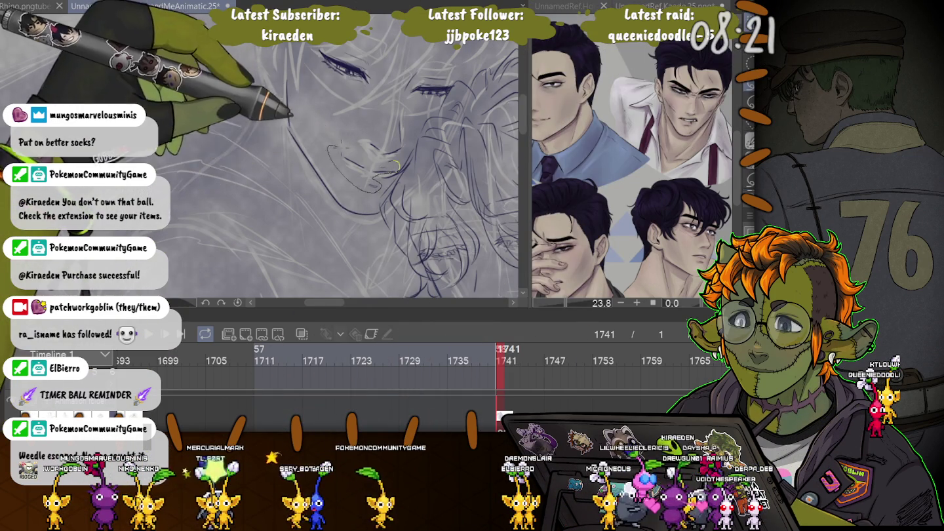
Lasso the nose and mouth lines and reposition them with a transform
{"action": "left_click_drag", "start_coordinate": [390, 160], "coordinate": [393, 162]}
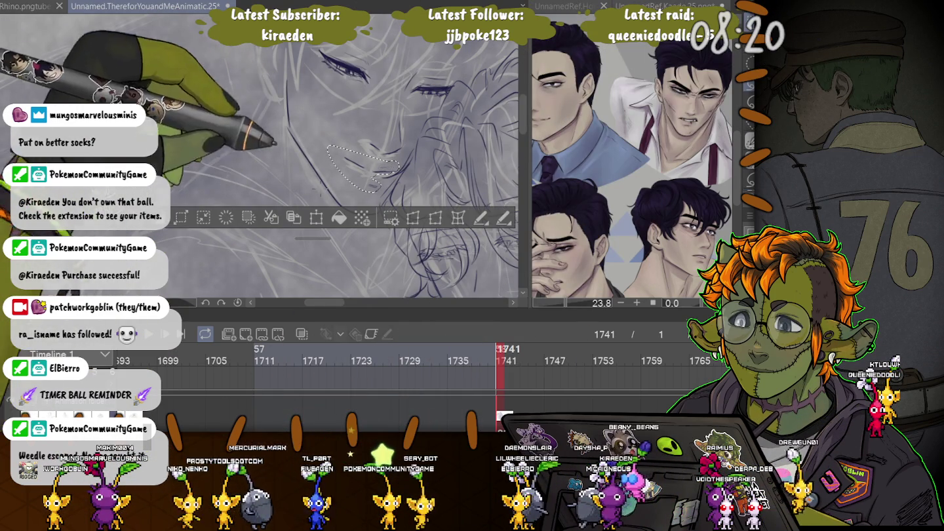
{"action": "left_click", "coordinate": [316, 217]}
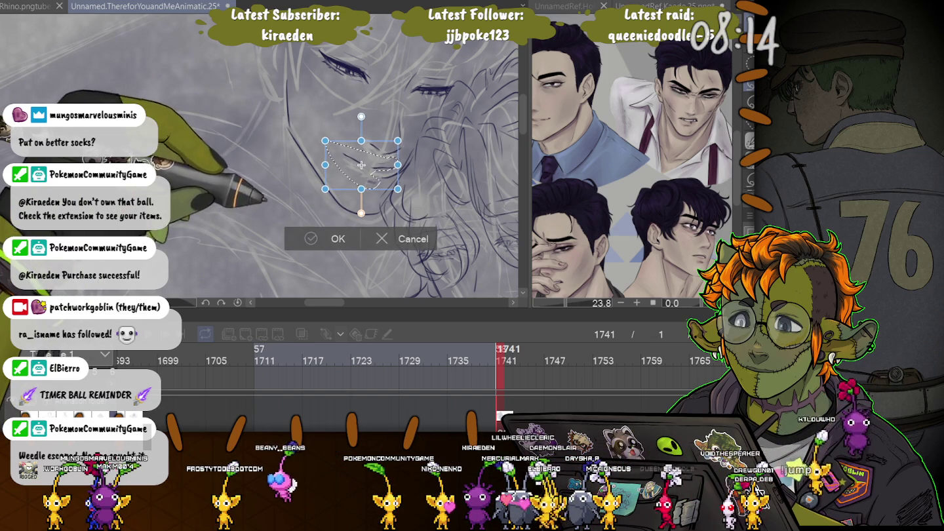
{"action": "key", "text": "Return"}
{"action": "key", "text": "ctrl+d"}
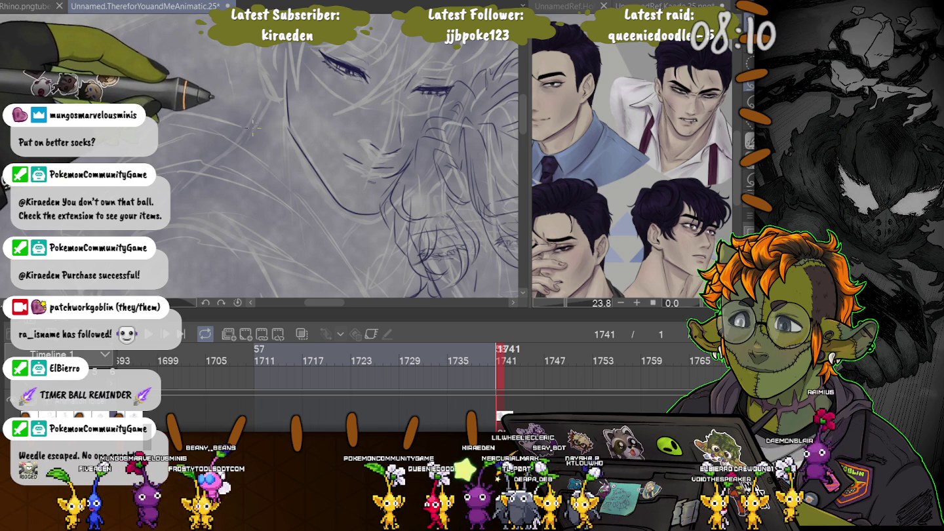
Zoom in, lasso the first eye and transform it into a better position
{"action": "scroll", "coordinate": [250, 118], "scroll_direction": "up", "scroll_amount": 2}
{"action": "scroll", "coordinate": [295, 164], "scroll_direction": "up", "scroll_amount": 1}
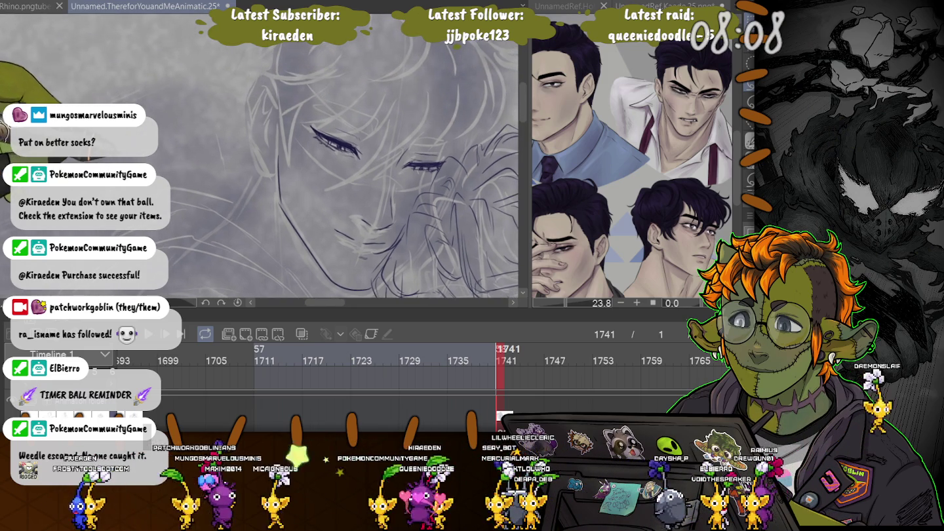
{"action": "left_click_drag", "start_coordinate": [308, 110], "coordinate": [293, 120]}
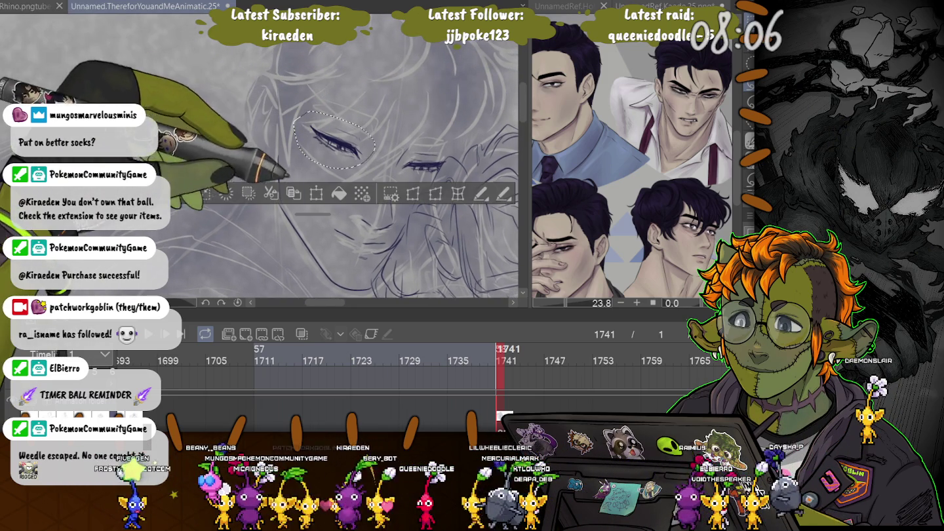
{"action": "key", "text": "ctrl+t"}
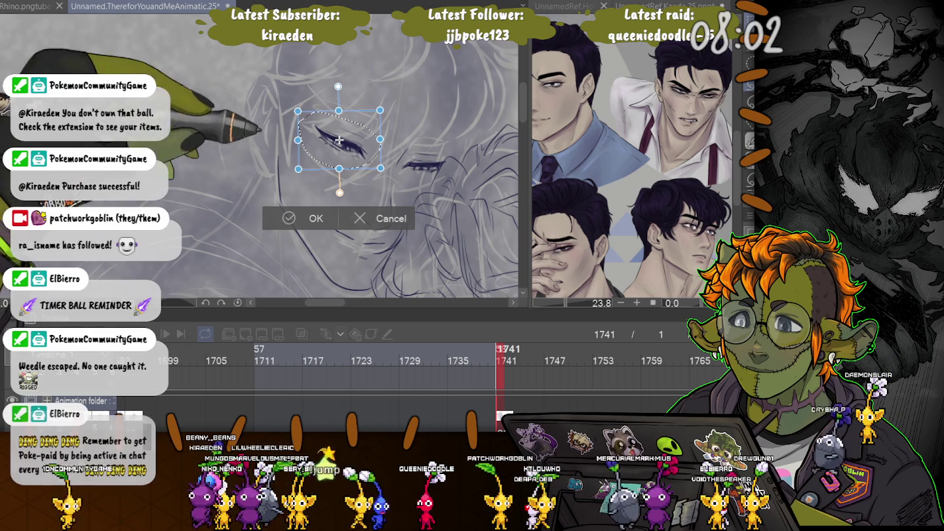
{"action": "key", "text": "Return"}
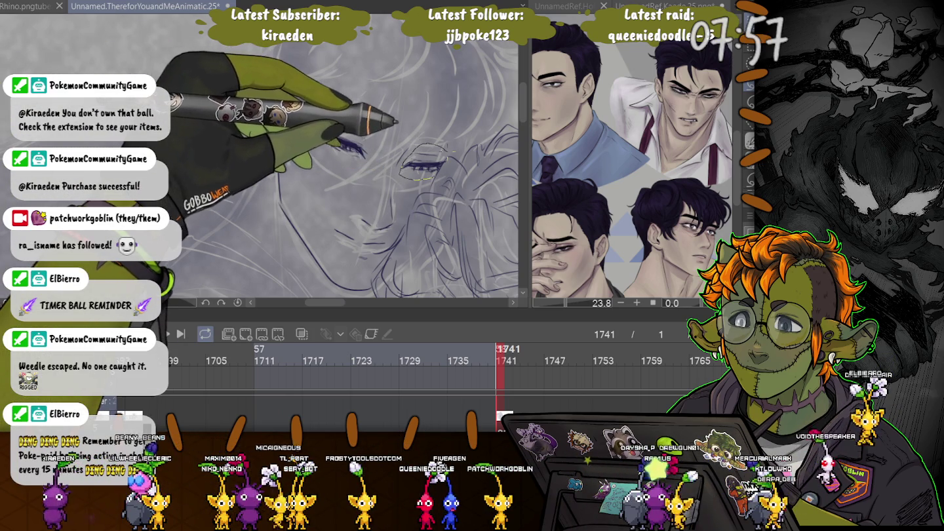
Transform the right eye into place, deselect, and zoom out to check the face
{"action": "key", "text": "ctrl+z"}
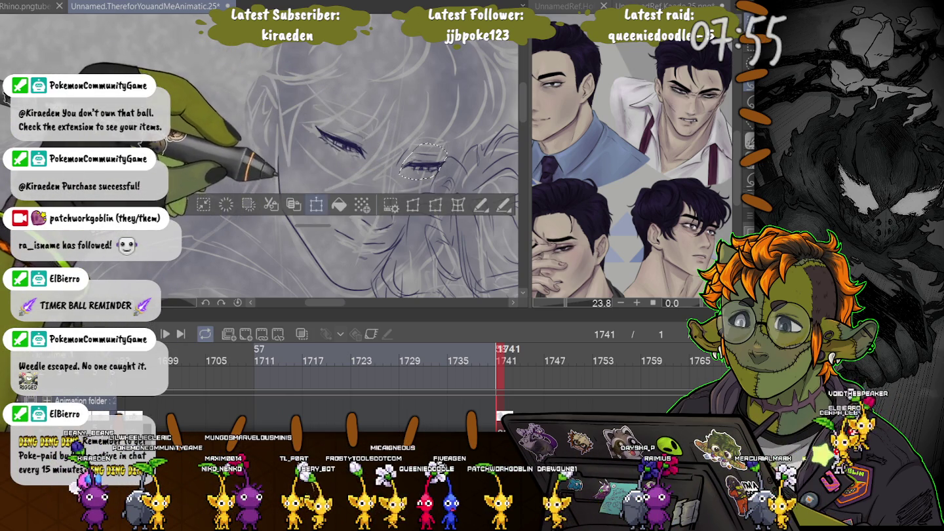
{"action": "key", "text": "ctrl+t"}
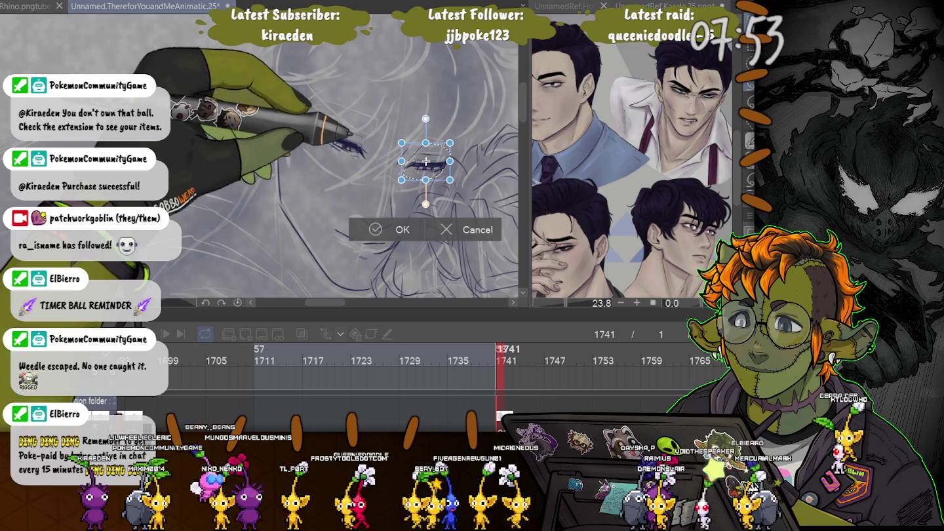
{"action": "key", "text": "Return"}
{"action": "key", "text": "ctrl+d"}
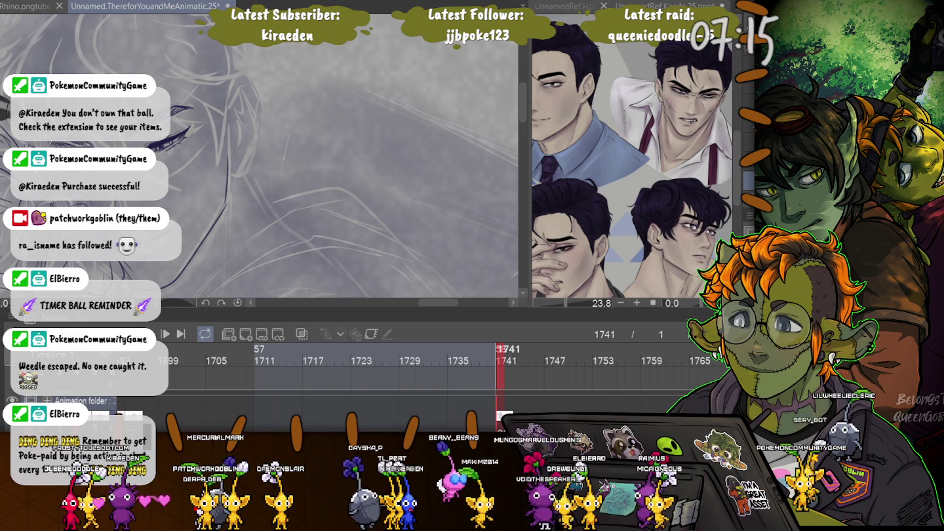
{"action": "key", "text": "ctrl+minus"}
Lasso the ear lines at the face's left edge and nudge them one step left
{"action": "scroll", "coordinate": [386, 160], "scroll_direction": "right", "scroll_amount": 5}
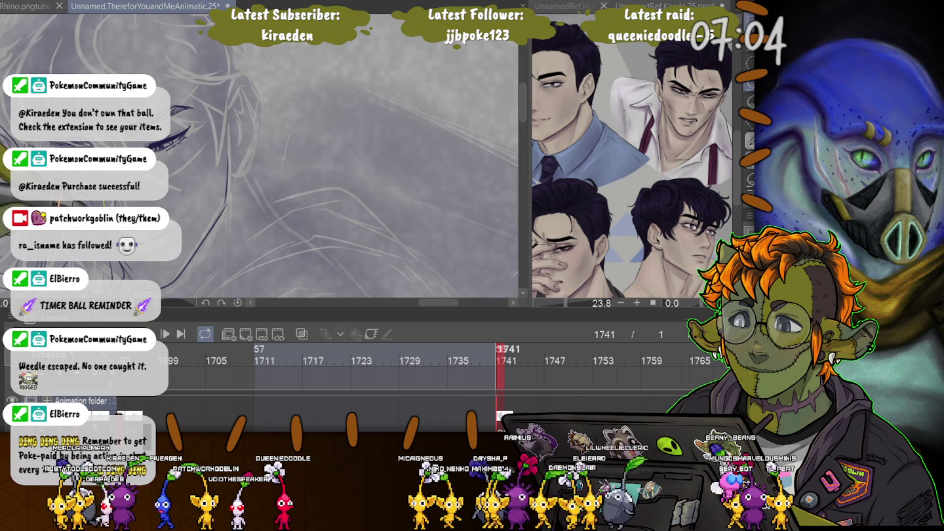
{"action": "left_click_drag", "start_coordinate": [187, 221], "coordinate": [169, 195]}
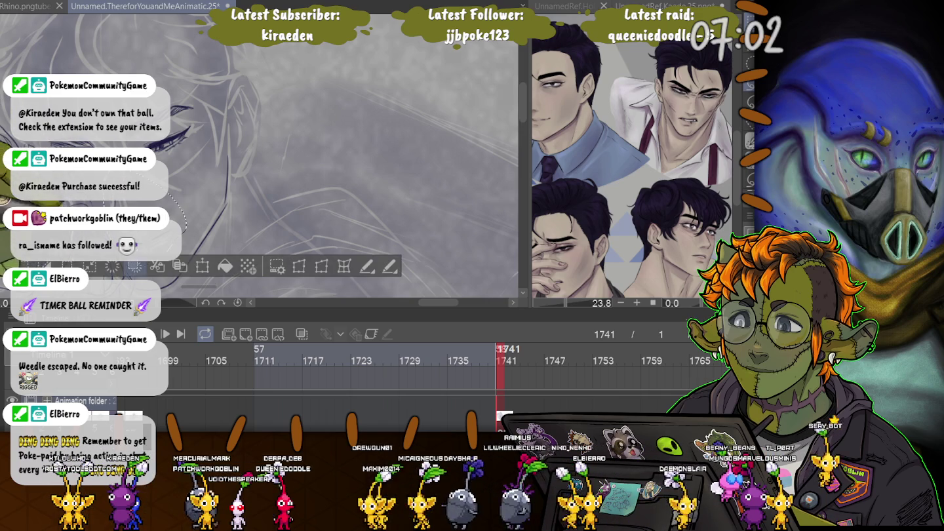
{"action": "left_click", "coordinate": [201, 266]}
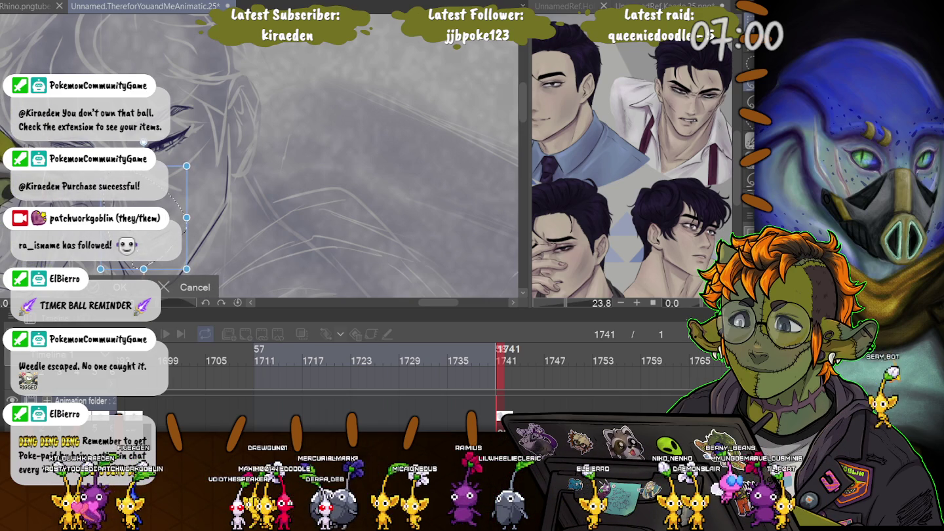
{"action": "key", "text": "Left"}
{"action": "key", "text": "Left"}
{"action": "key", "text": "Left"}
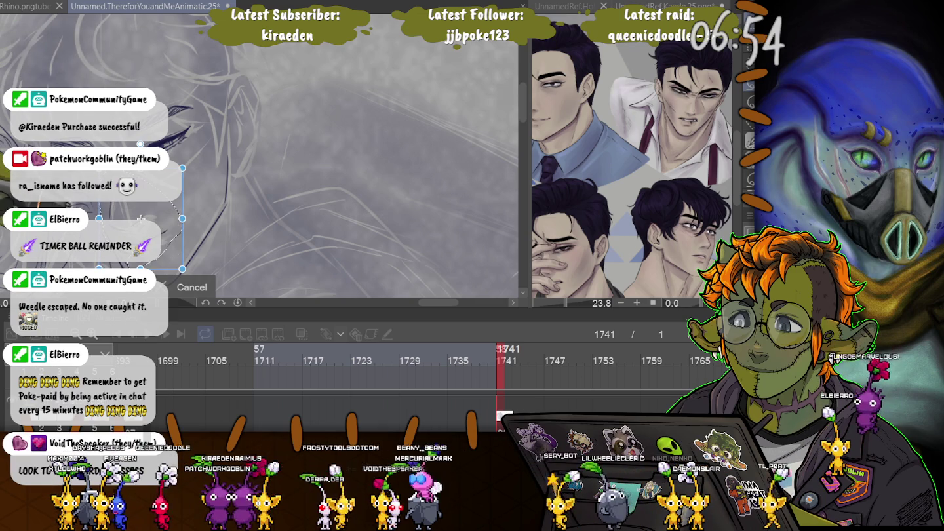
{"action": "key", "text": "Return"}
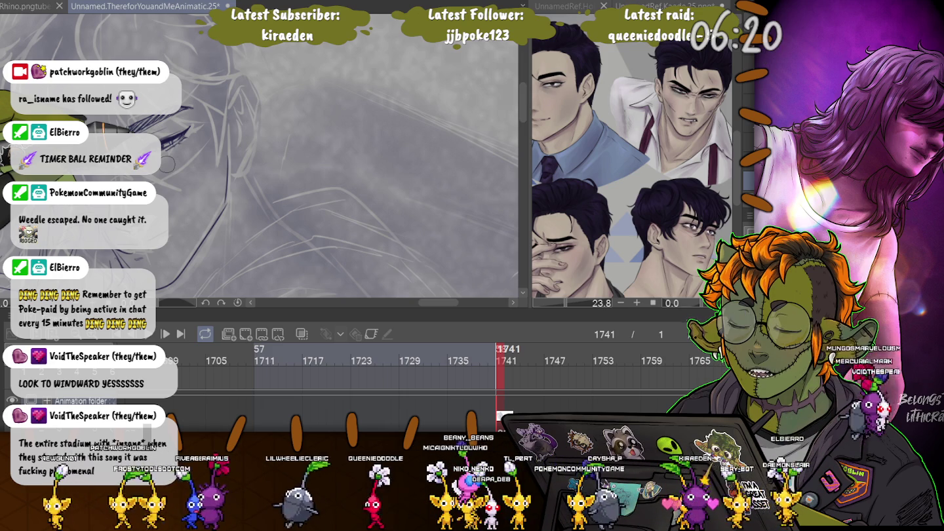
Zoom out with Ctrl+0 to view the whole inked face
{"action": "key", "text": "ctrl+0"}
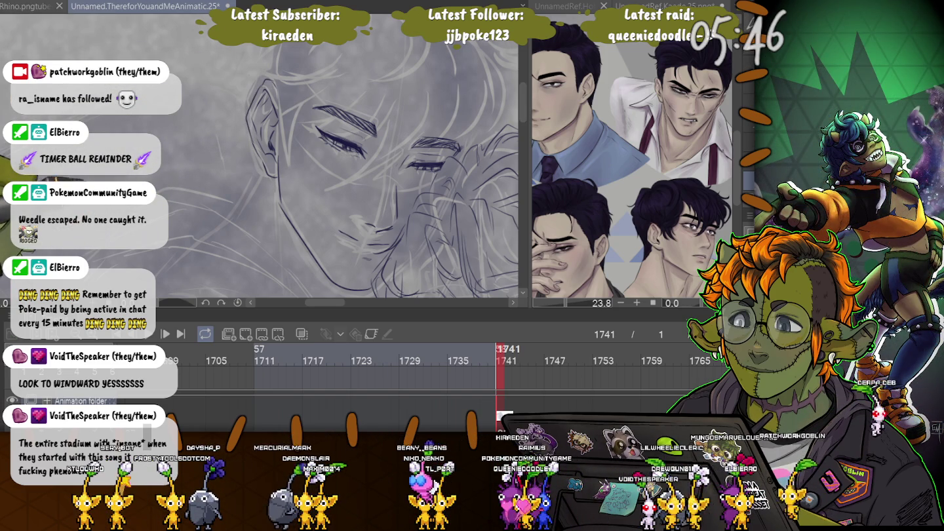
Pan and zoom the view down onto the rough neck sketch below the face
{"action": "scroll", "coordinate": [263, 157], "scroll_direction": "down", "scroll_amount": 3}
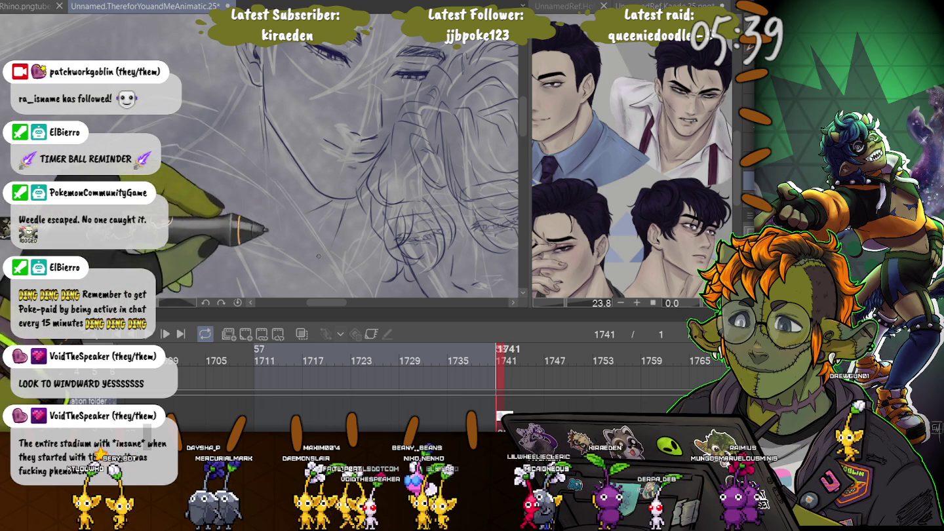
{"action": "scroll", "coordinate": [393, 223], "scroll_direction": "up", "scroll_amount": 1}
{"action": "scroll", "coordinate": [309, 157], "scroll_direction": "down", "scroll_amount": 2}
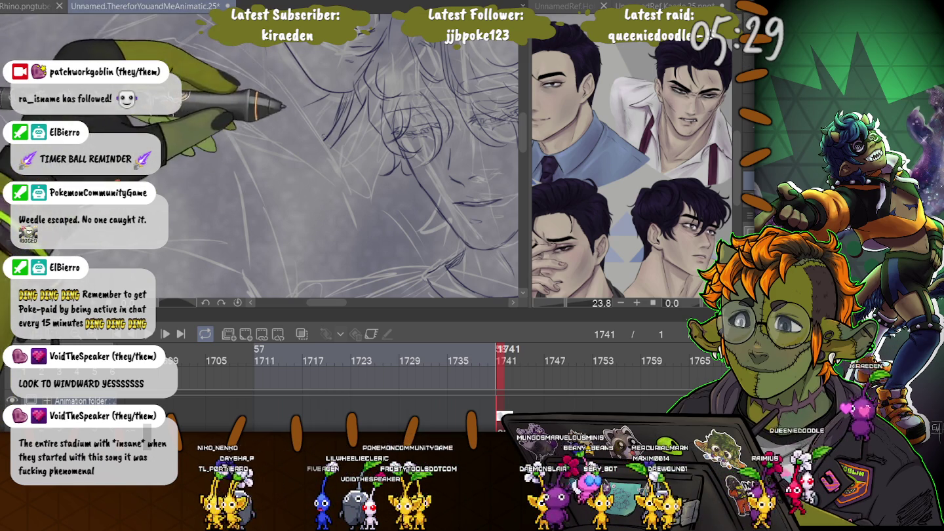
{"action": "left_click_drag", "start_coordinate": [386, 197], "coordinate": [380, 124]}
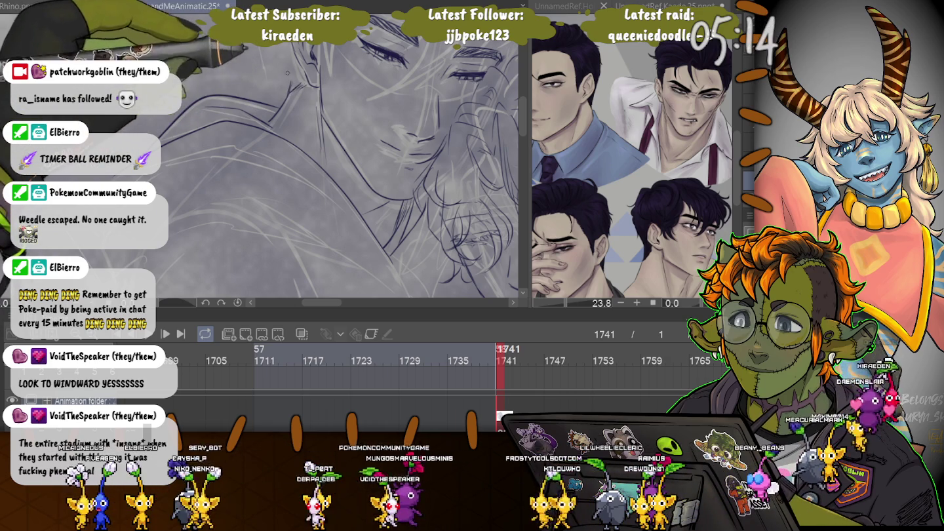
{"action": "left_click_drag", "start_coordinate": [287, 74], "coordinate": [288, 3]}
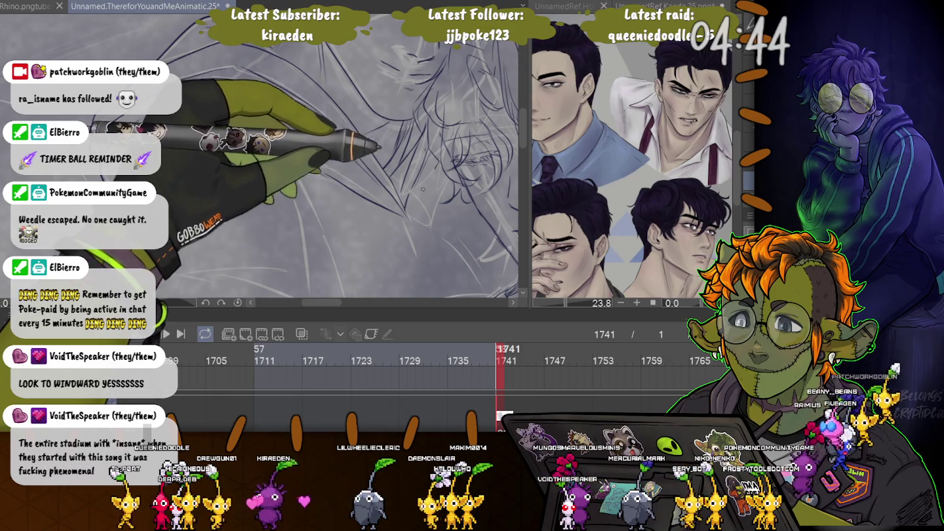
{"action": "scroll", "coordinate": [350, 155], "scroll_direction": "up", "scroll_amount": 2}
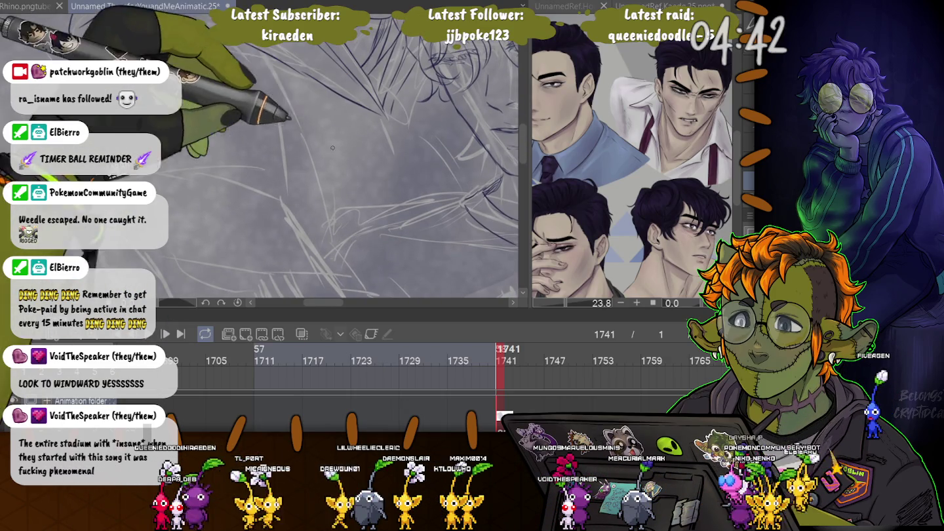
{"action": "scroll", "coordinate": [351, 156], "scroll_direction": "up", "scroll_amount": 2}
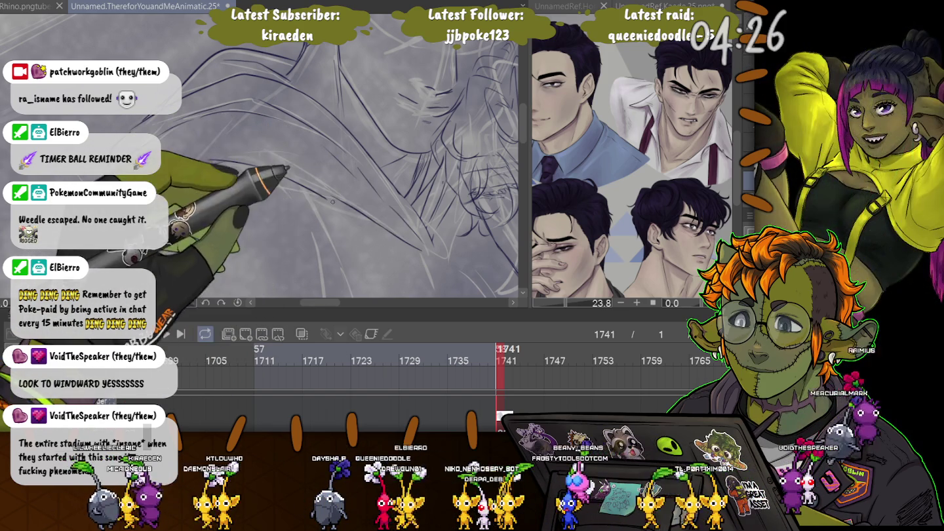
Draw the inked neck and shoulder contour in one stroke over the sketch
{"action": "scroll", "coordinate": [320, 184], "scroll_direction": "up", "scroll_amount": 2}
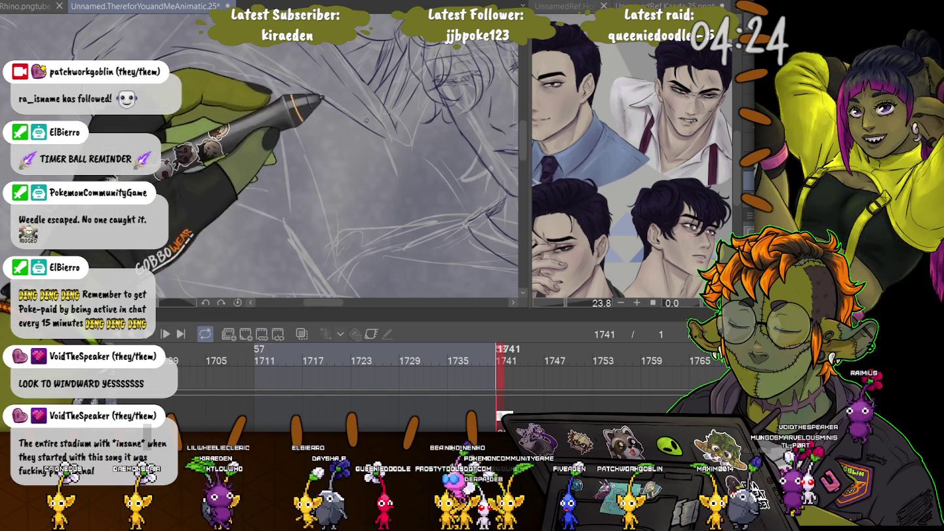
{"action": "left_click_drag", "start_coordinate": [377, 149], "coordinate": [420, 227]}
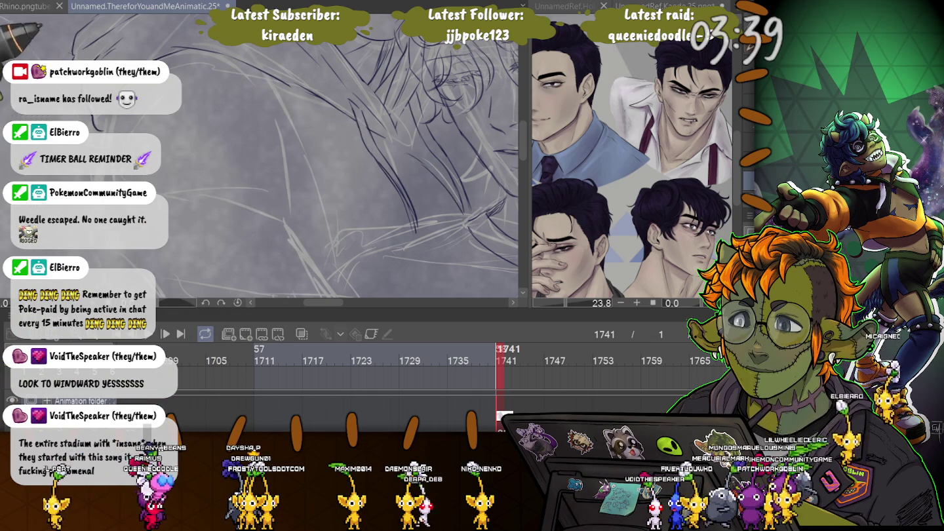
{"action": "key", "text": "ctrl+0"}
Continue the inked contour from the shoulder down the young man's side
{"action": "scroll", "coordinate": [254, 226], "scroll_direction": "up", "scroll_amount": 1}
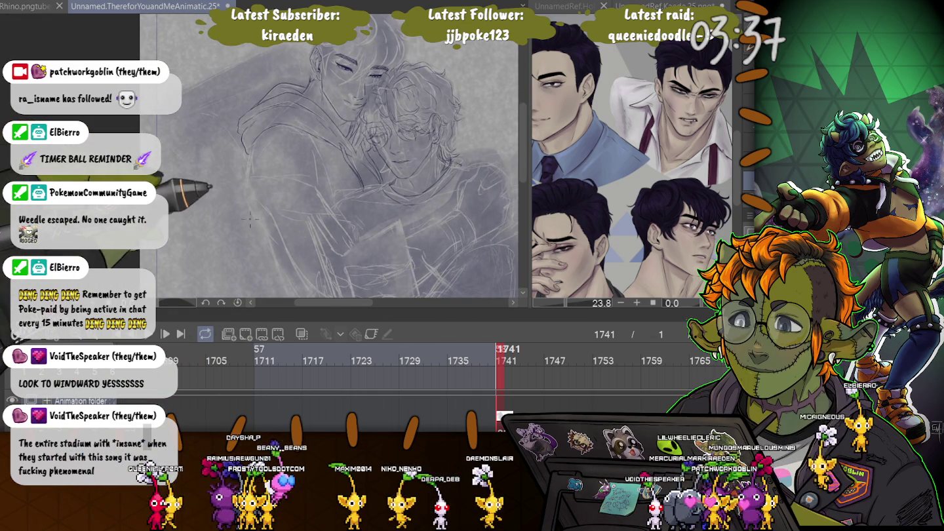
{"action": "scroll", "coordinate": [256, 256], "scroll_direction": "up", "scroll_amount": 3}
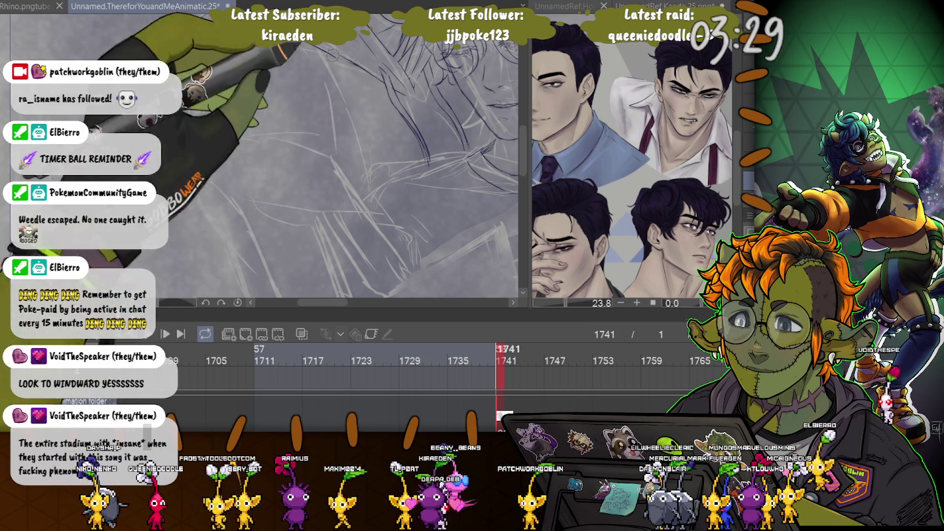
{"action": "left_click_drag", "start_coordinate": [295, 98], "coordinate": [191, 195]}
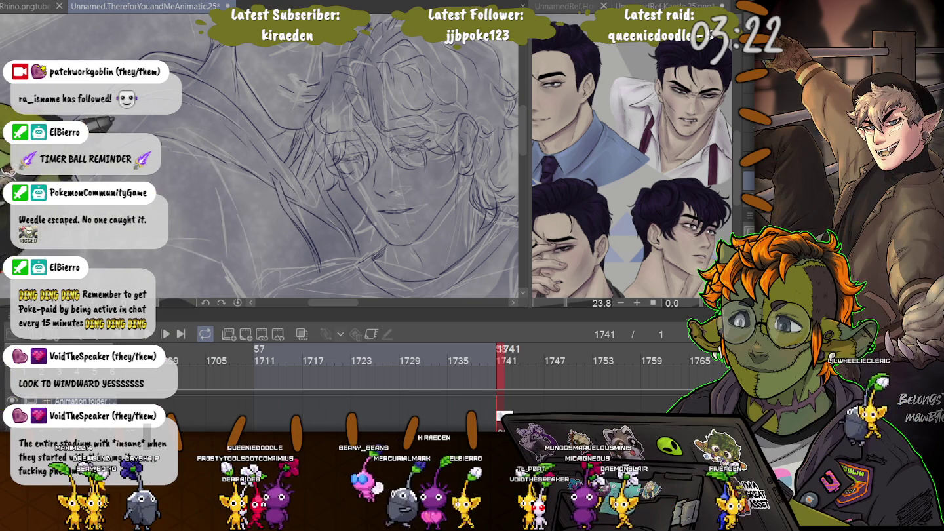
{"action": "left_click_drag", "start_coordinate": [170, 131], "coordinate": [222, 191]}
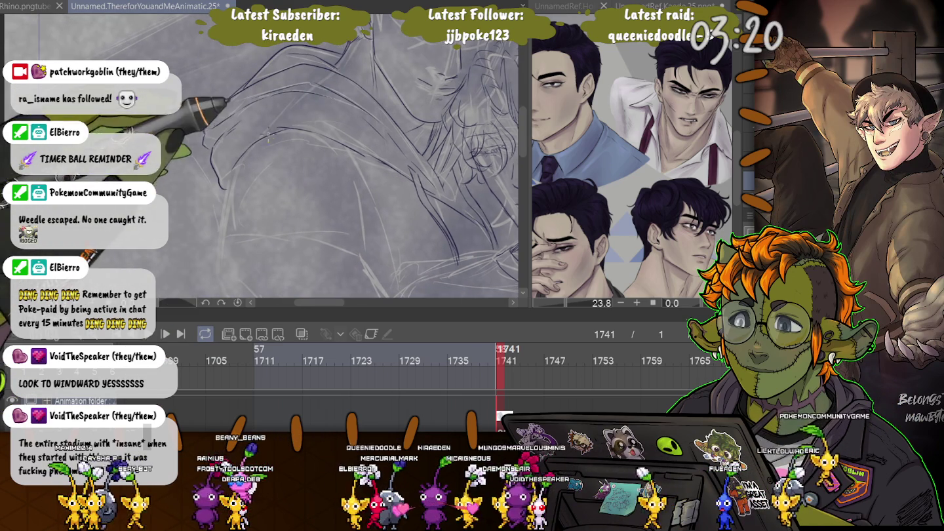
{"action": "scroll", "coordinate": [203, 190], "scroll_direction": "down", "scroll_amount": 3}
{"action": "scroll", "coordinate": [295, 131], "scroll_direction": "up", "scroll_amount": 3}
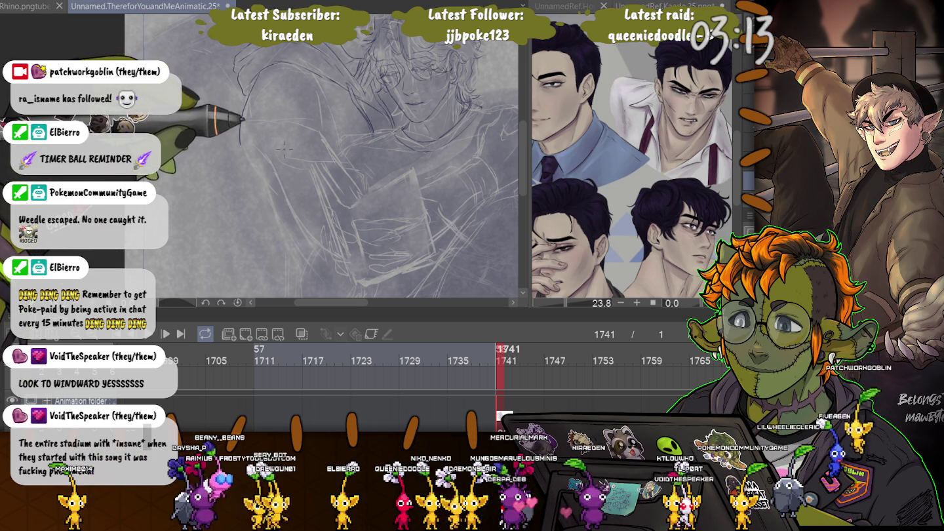
{"action": "scroll", "coordinate": [284, 150], "scroll_direction": "down", "scroll_amount": 2}
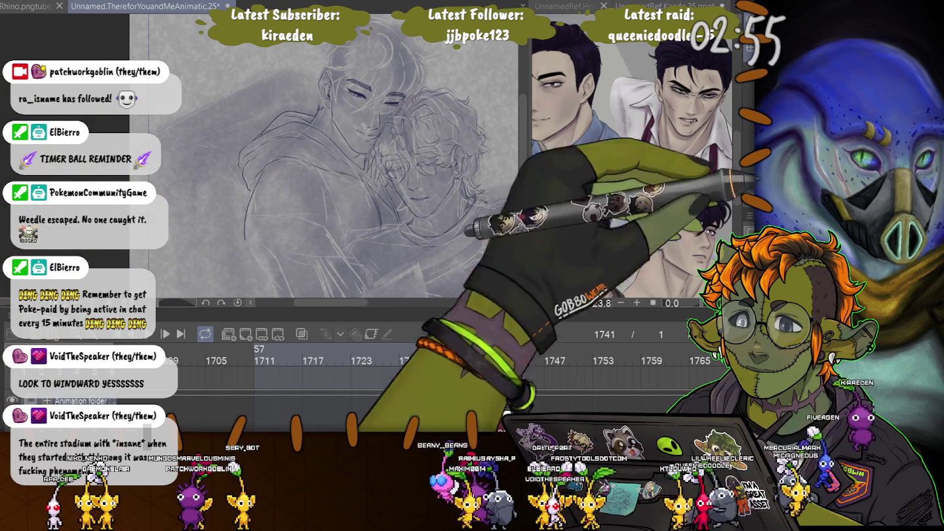
{"action": "left_click_drag", "start_coordinate": [218, 159], "coordinate": [244, 74]}
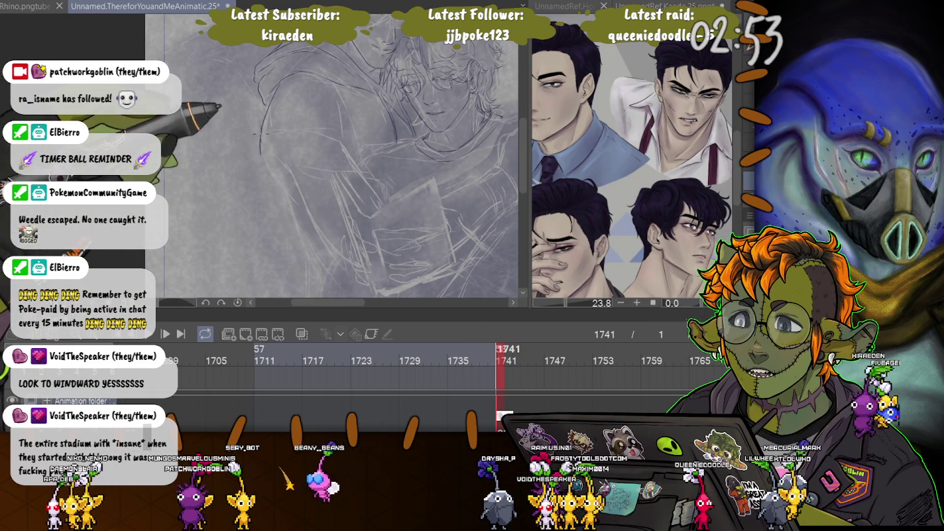
{"action": "left_click_drag", "start_coordinate": [266, 197], "coordinate": [288, 277]}
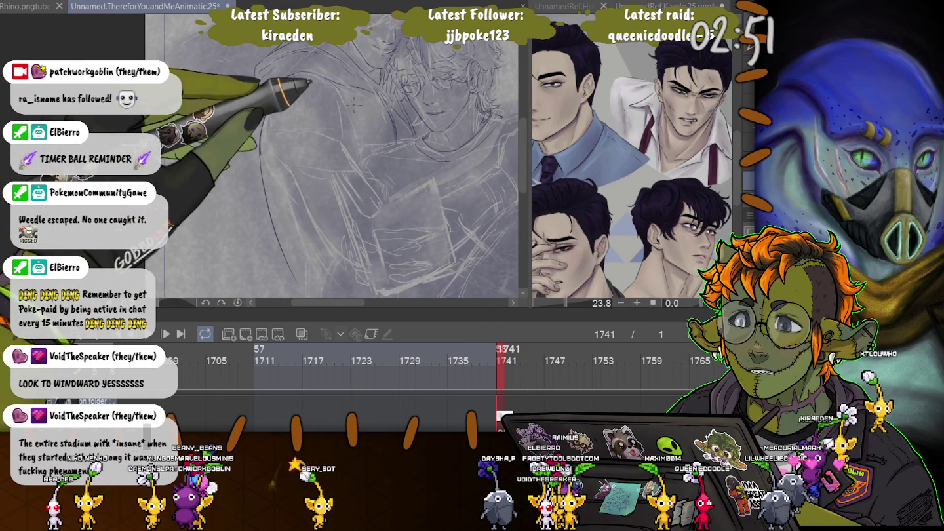
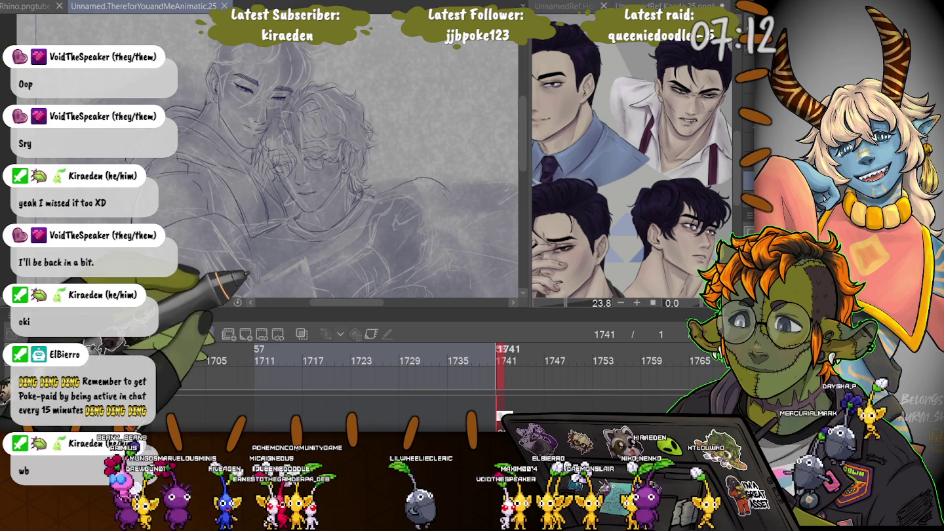
Zoom in and pan until the taller young man's face fills the view
{"action": "key", "text": "ctrl+0"}
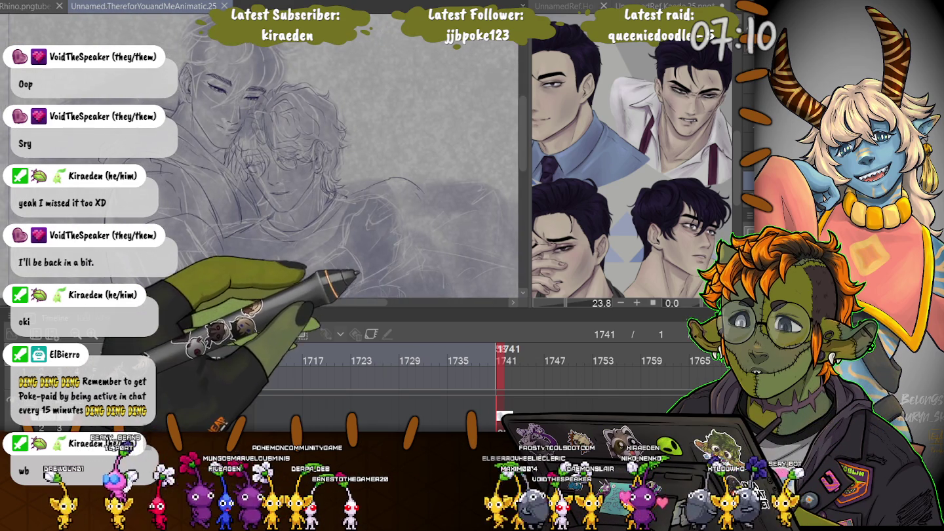
{"action": "scroll", "coordinate": [334, 157], "scroll_direction": "up", "scroll_amount": 5}
{"action": "scroll", "coordinate": [354, 272], "scroll_direction": "down", "scroll_amount": 5}
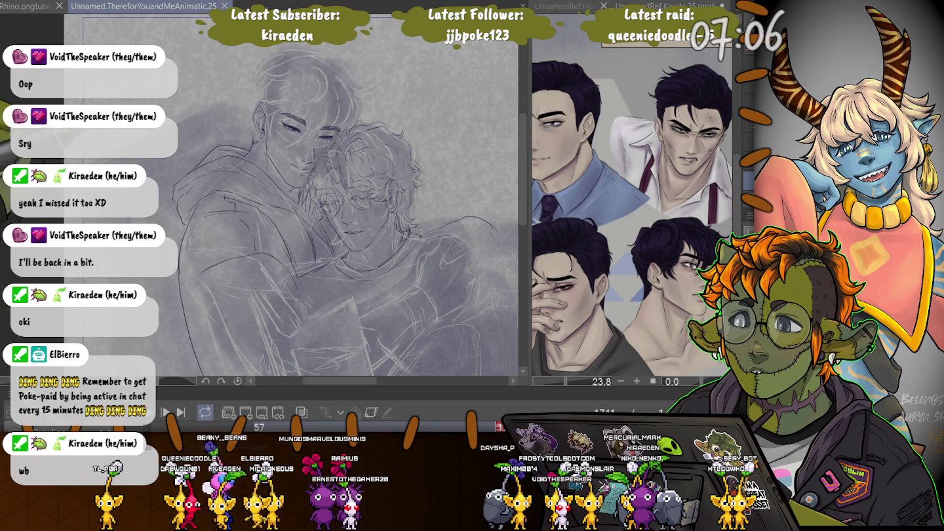
{"action": "scroll", "coordinate": [264, 80], "scroll_direction": "up", "scroll_amount": 3}
{"action": "scroll", "coordinate": [265, 80], "scroll_direction": "up", "scroll_amount": 2}
{"action": "scroll", "coordinate": [209, 121], "scroll_direction": "up", "scroll_amount": 2}
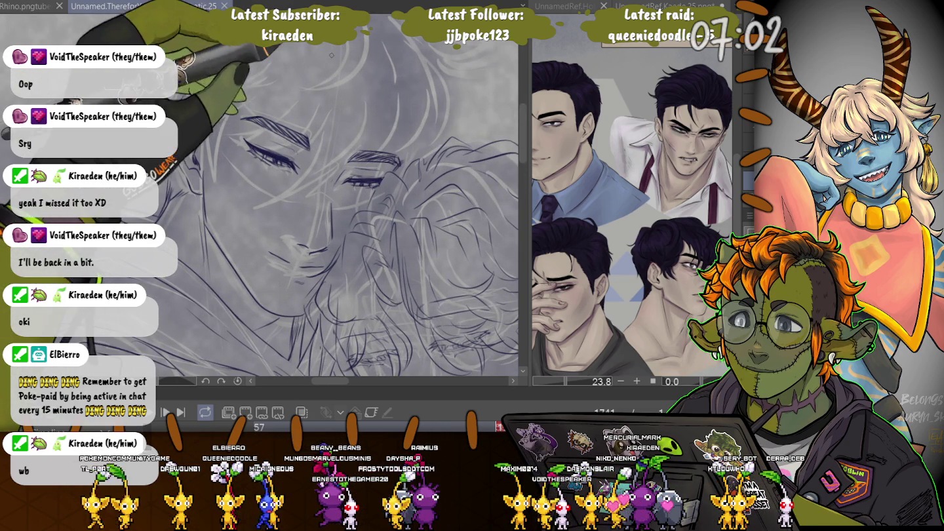
{"action": "scroll", "coordinate": [315, 197], "scroll_direction": "up", "scroll_amount": 2}
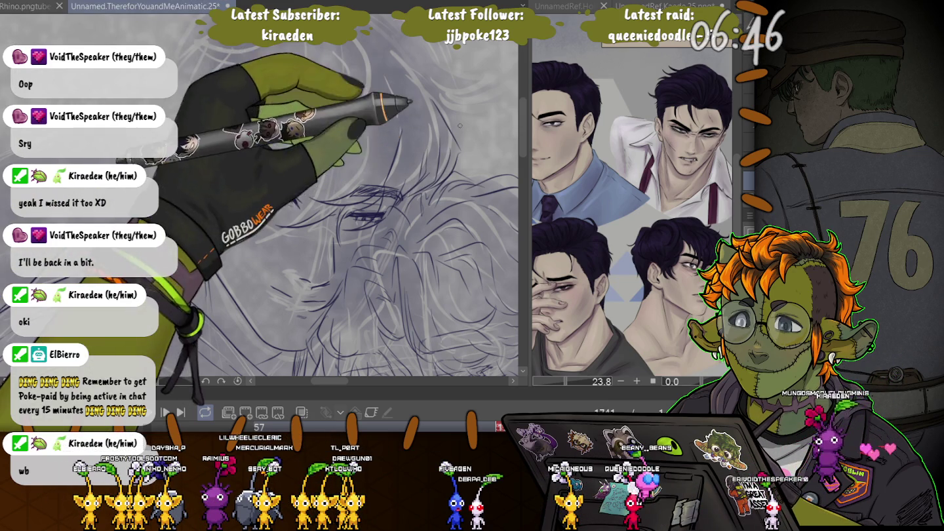
{"action": "left_click_drag", "start_coordinate": [445, 154], "coordinate": [452, 210]}
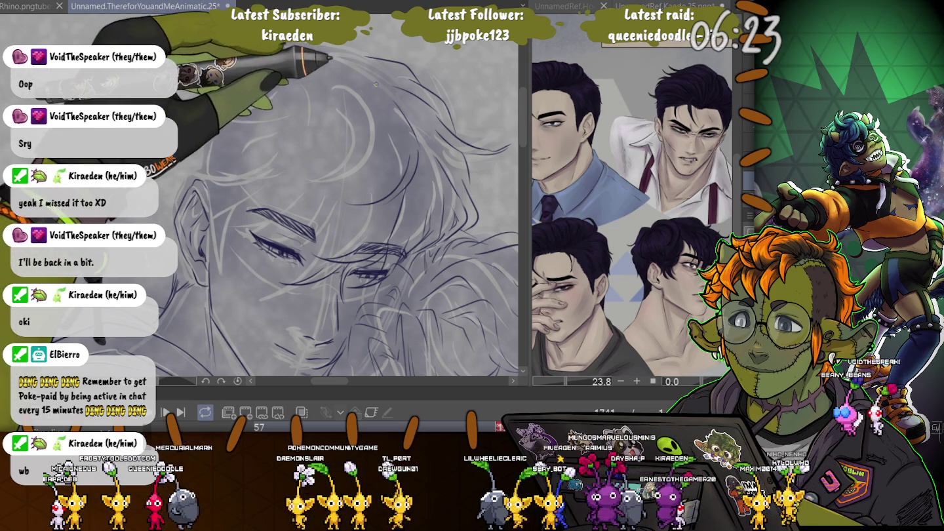
Ink a curved strand of hair on the taller man's head
{"action": "left_click_drag", "start_coordinate": [326, 66], "coordinate": [313, 151]}
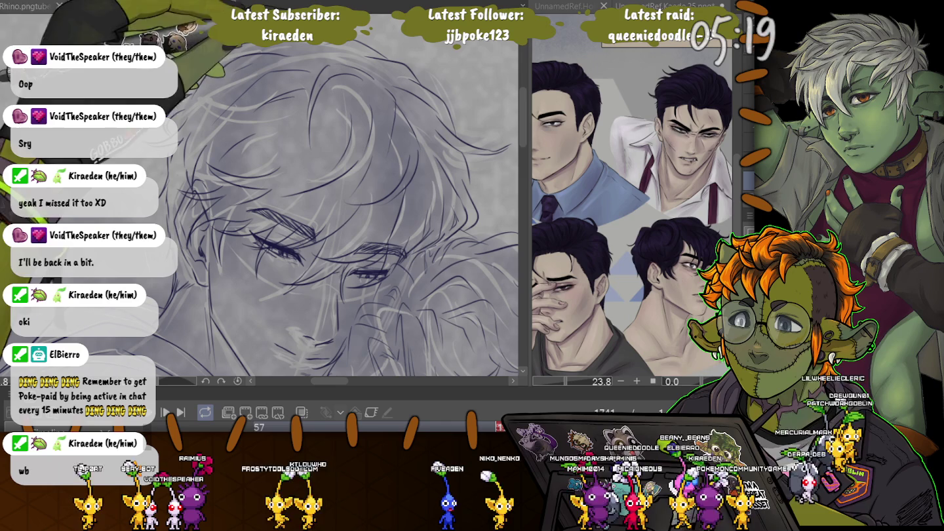
Zoom out to check the hair, pan to show more of it, then zoom out further
{"action": "scroll", "coordinate": [135, 161], "scroll_direction": "down", "scroll_amount": 1}
{"action": "scroll", "coordinate": [135, 162], "scroll_direction": "down", "scroll_amount": 1}
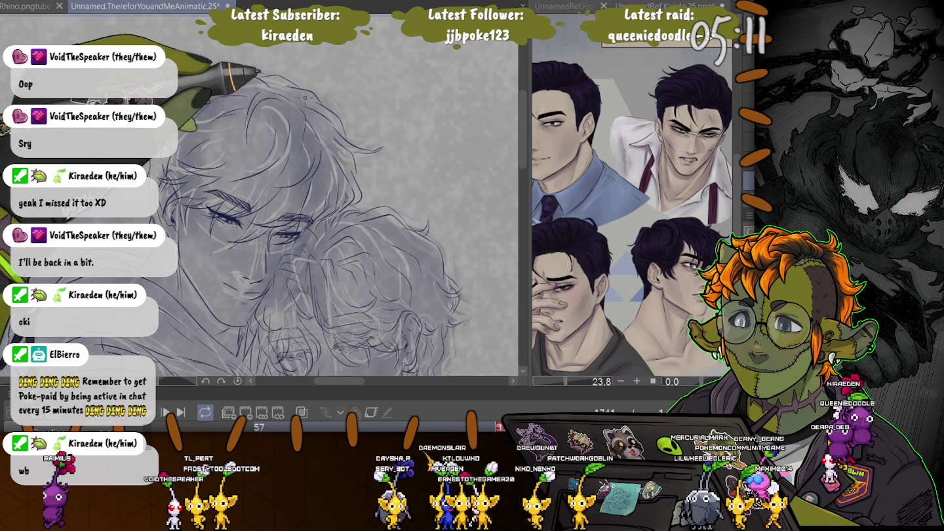
{"action": "scroll", "coordinate": [327, 59], "scroll_direction": "up", "scroll_amount": 1}
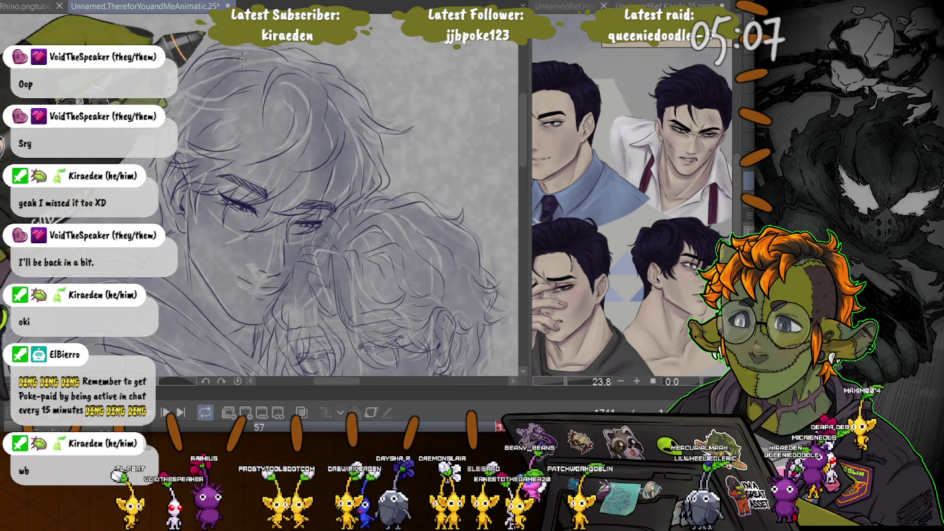
{"action": "scroll", "coordinate": [331, 116], "scroll_direction": "up", "scroll_amount": 1}
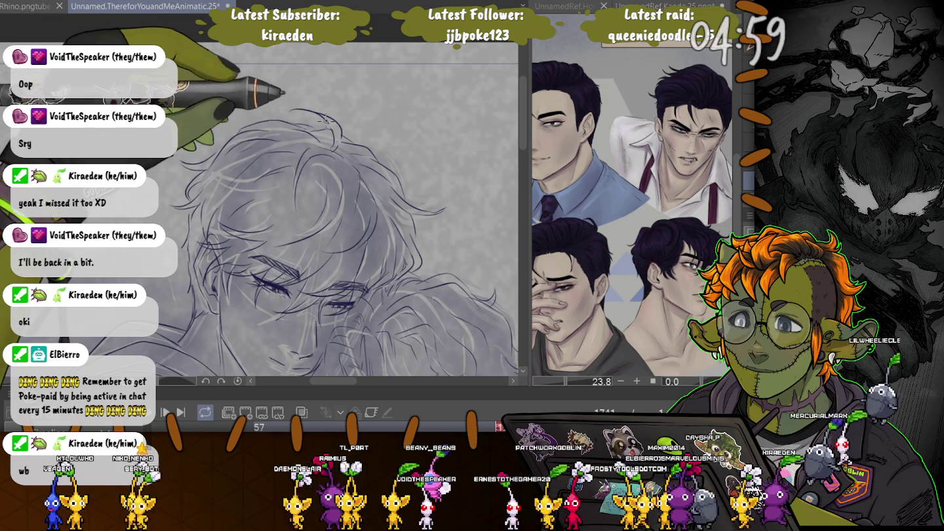
{"action": "left_click_drag", "start_coordinate": [212, 87], "coordinate": [192, 5]}
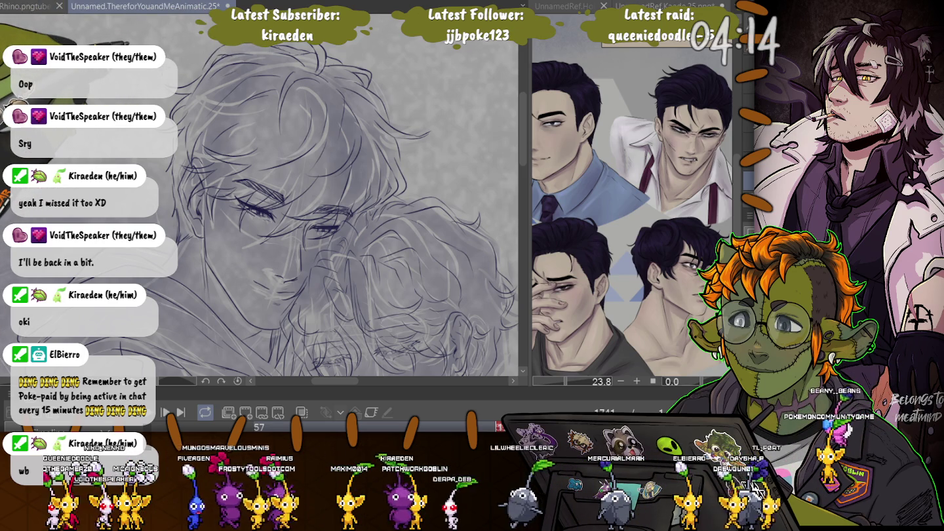
{"action": "key", "text": "ctrl+minus"}
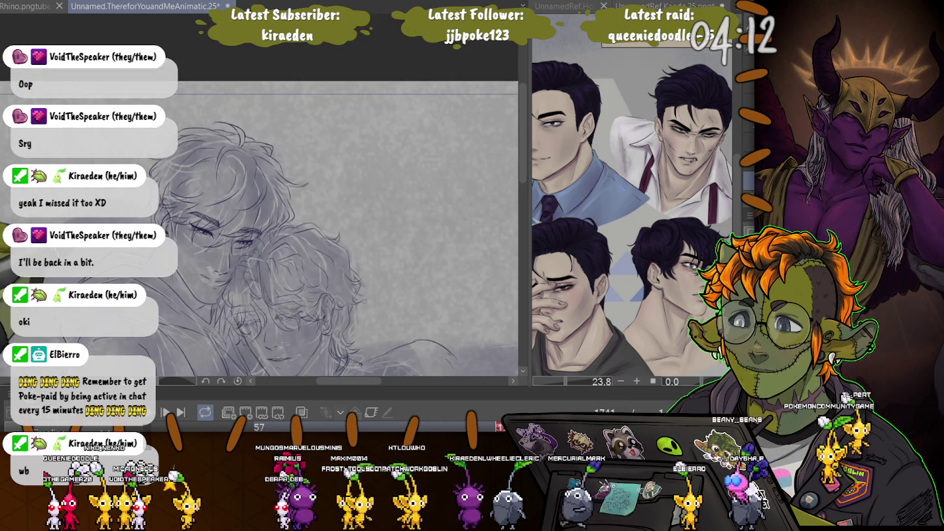
Reframe on the two faces and shrink the brush for finer hair strands
{"action": "key", "text": "ctrl+minus"}
{"action": "key", "text": "ctrl+plus"}
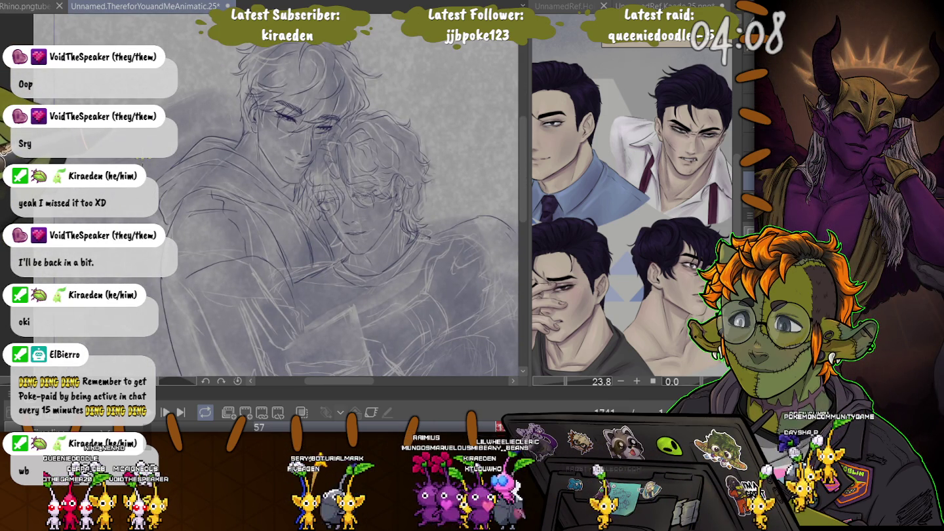
{"action": "key", "text": "ctrl+plus"}
{"action": "key", "text": "ctrl+plus"}
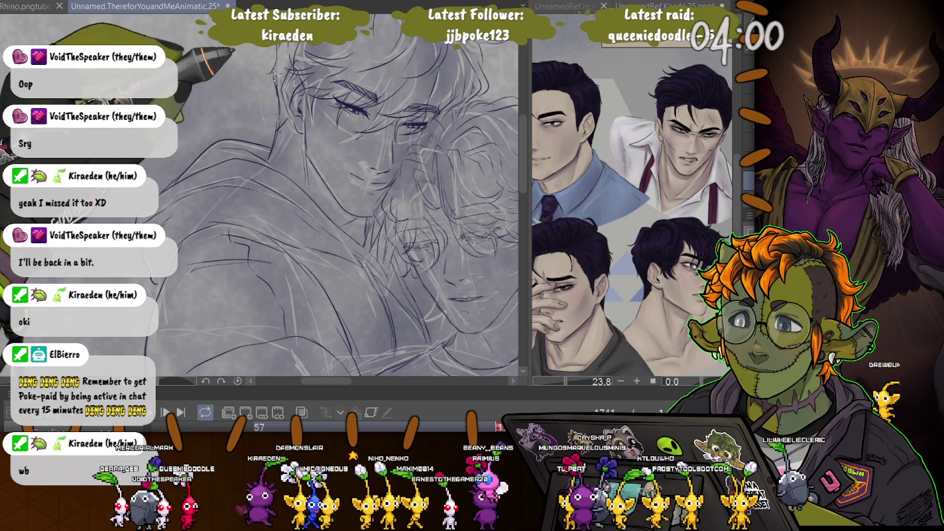
{"action": "scroll", "coordinate": [283, 170], "scroll_direction": "up", "scroll_amount": 3}
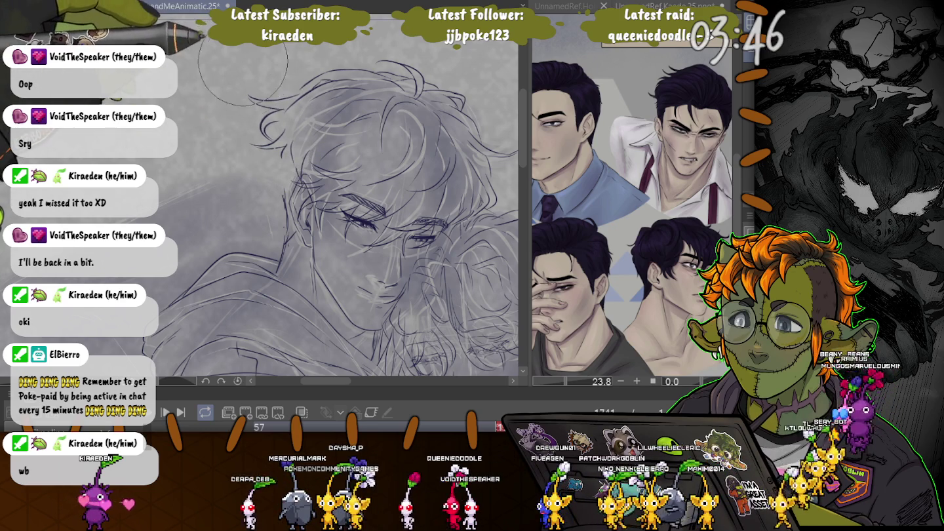
{"action": "key", "text": "bracketleft"}
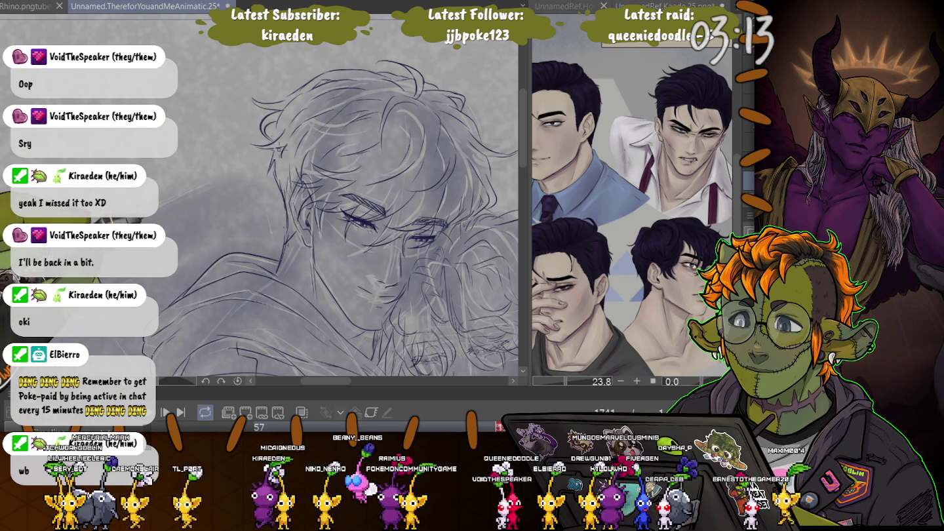
{"action": "scroll", "coordinate": [341, 209], "scroll_direction": "down", "scroll_amount": 3}
Zoom out to show both embracing figures and halve the brush size for finer detail
{"action": "scroll", "coordinate": [292, 124], "scroll_direction": "up", "scroll_amount": 2}
{"action": "scroll", "coordinate": [291, 123], "scroll_direction": "up", "scroll_amount": 2}
{"action": "scroll", "coordinate": [293, 124], "scroll_direction": "up", "scroll_amount": 2}
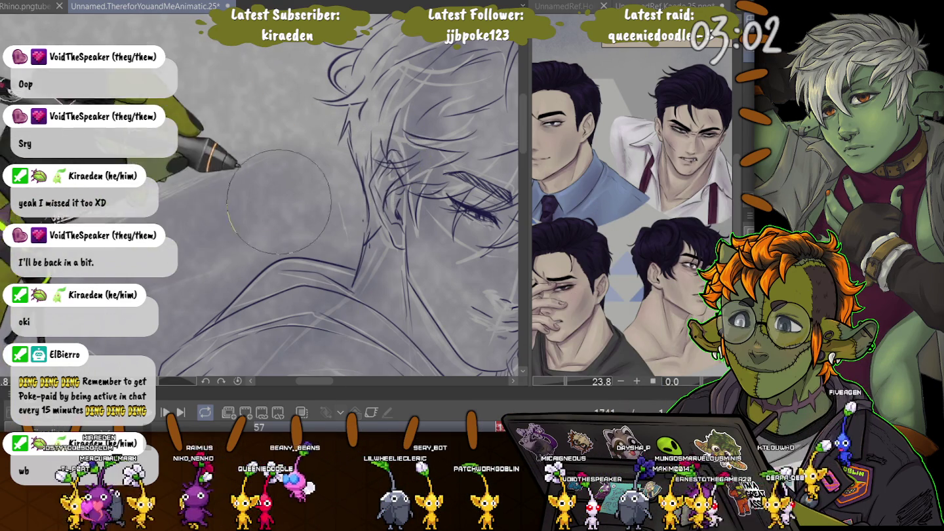
{"action": "scroll", "coordinate": [281, 194], "scroll_direction": "down", "scroll_amount": 1}
{"action": "scroll", "coordinate": [295, 196], "scroll_direction": "down", "scroll_amount": 1}
{"action": "scroll", "coordinate": [308, 196], "scroll_direction": "down", "scroll_amount": 1}
{"action": "scroll", "coordinate": [329, 197], "scroll_direction": "down", "scroll_amount": 2}
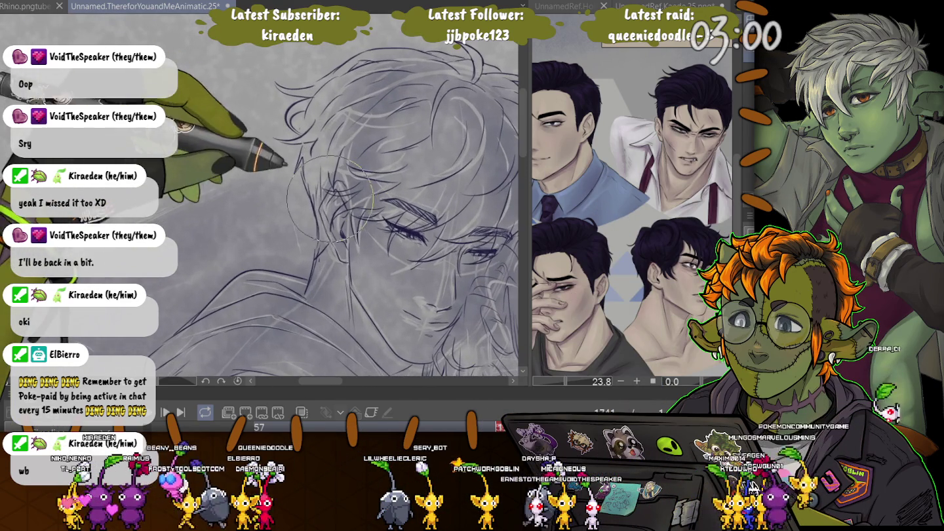
{"action": "key", "text": "bracketleft"}
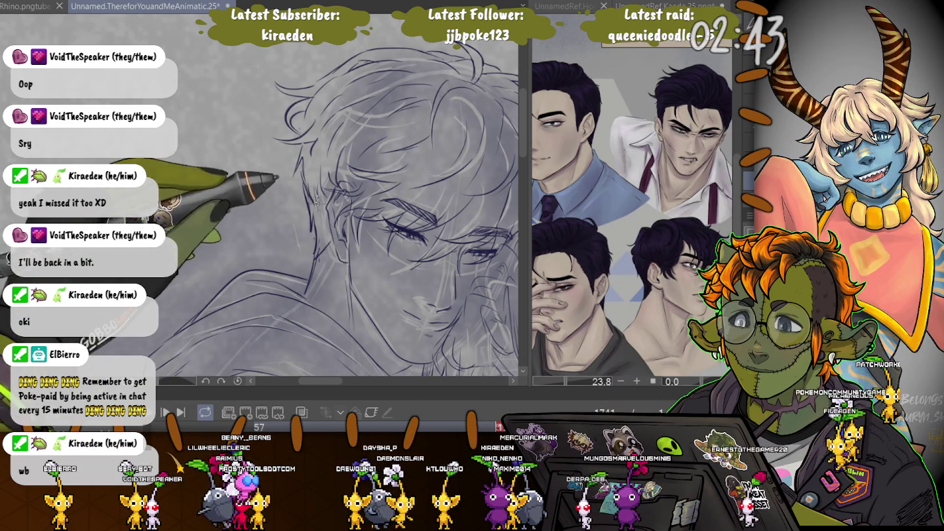
{"action": "scroll", "coordinate": [215, 176], "scroll_direction": "down", "scroll_amount": 1}
{"action": "scroll", "coordinate": [215, 176], "scroll_direction": "down", "scroll_amount": 1}
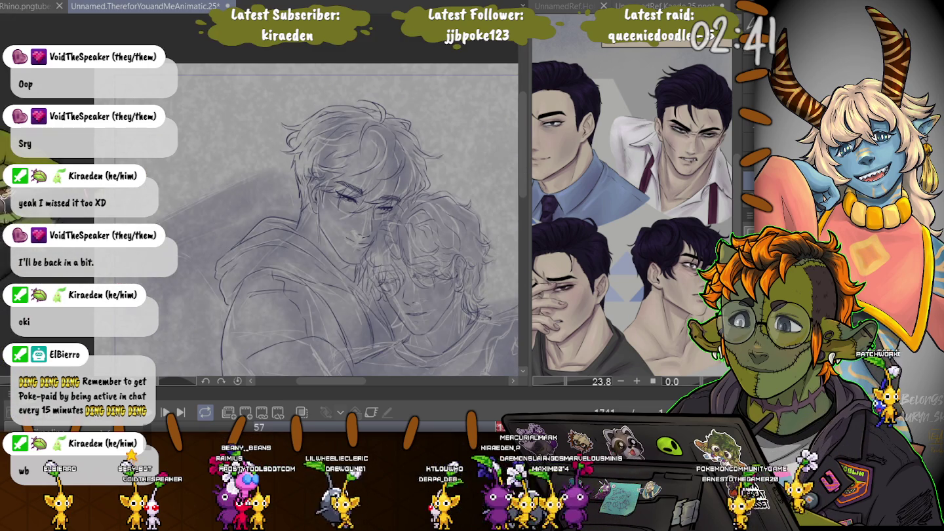
Pan and zoom toward the lower figure's face and the book he holds
{"action": "left_click_drag", "start_coordinate": [215, 176], "coordinate": [244, 84]}
{"action": "scroll", "coordinate": [328, 197], "scroll_direction": "down", "scroll_amount": 1}
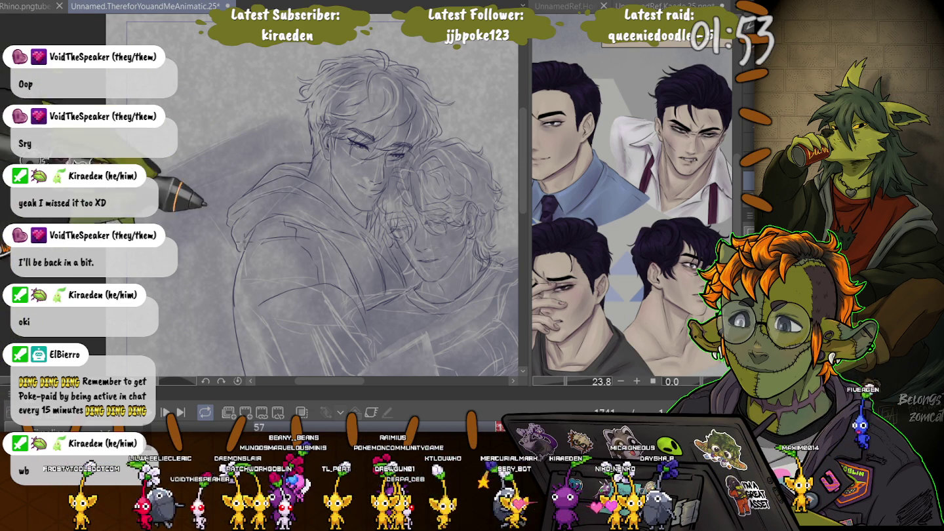
{"action": "left_click_drag", "start_coordinate": [327, 197], "coordinate": [256, 183]}
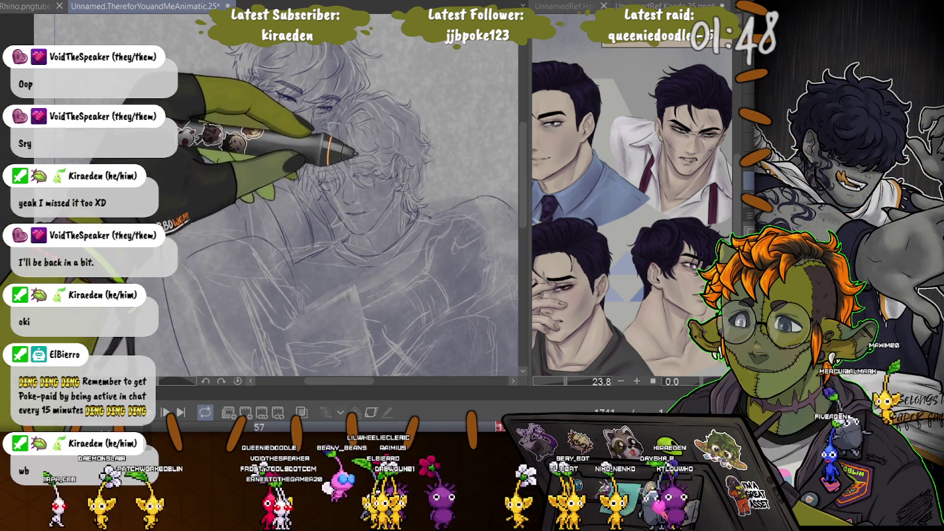
Pan down-left and zoom to frame the book and the lower figure's arms and chest
{"action": "left_click_drag", "start_coordinate": [354, 197], "coordinate": [258, 137]}
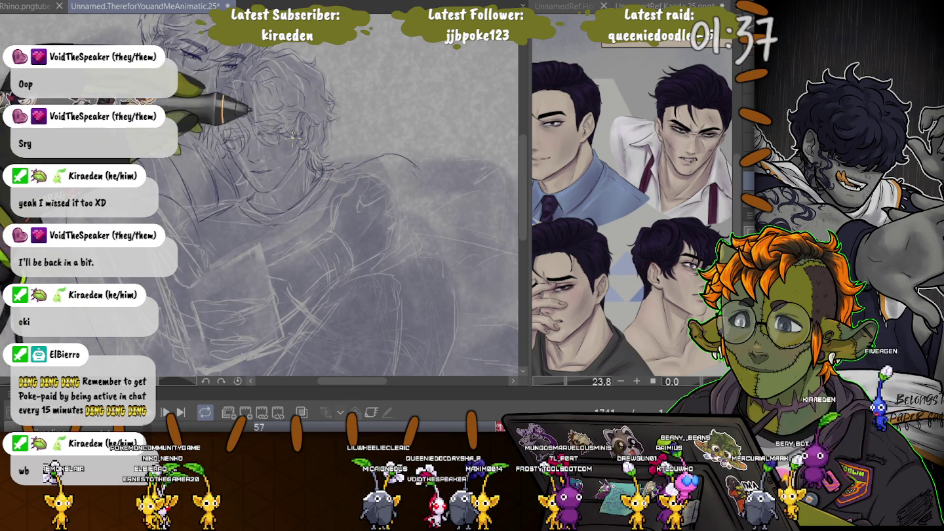
{"action": "scroll", "coordinate": [389, 139], "scroll_direction": "down", "scroll_amount": 3}
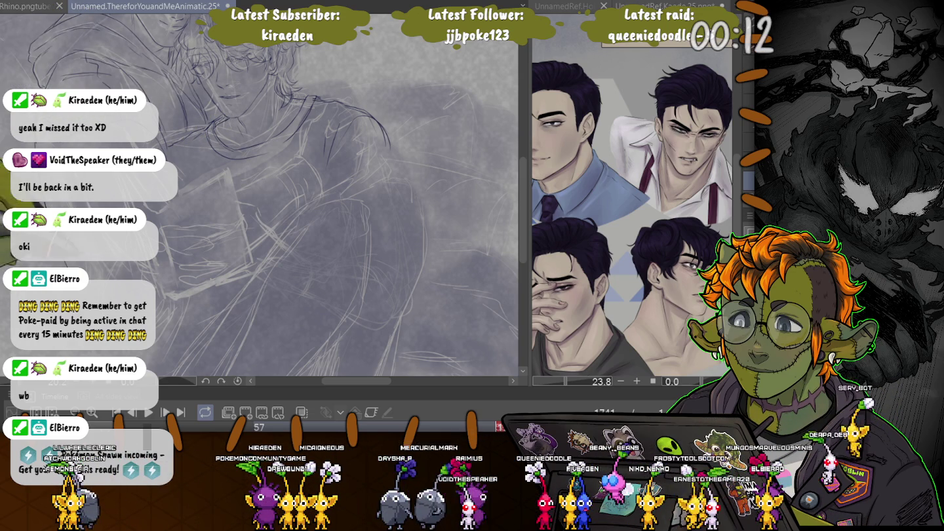
Zoom in slightly on the book so its outline can be inked
{"action": "scroll", "coordinate": [198, 170], "scroll_direction": "up", "scroll_amount": 1}
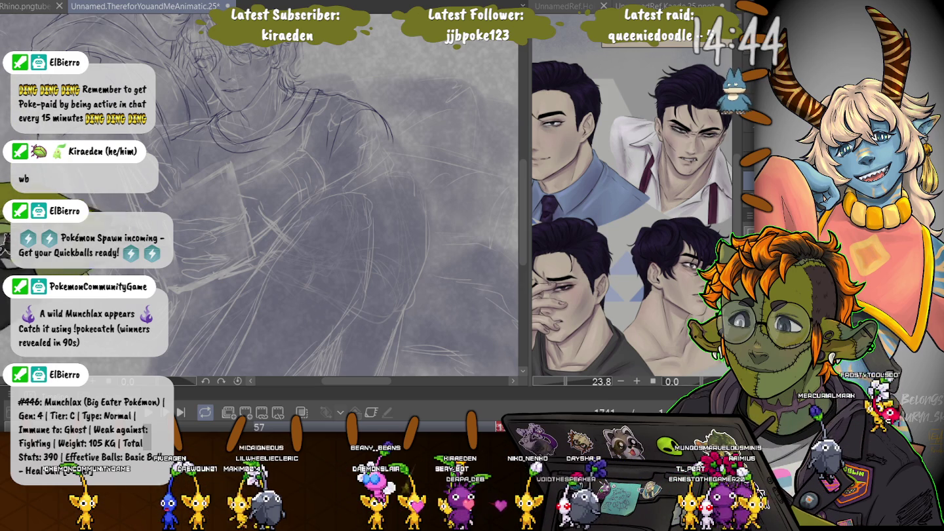
{"action": "key", "text": "space"}
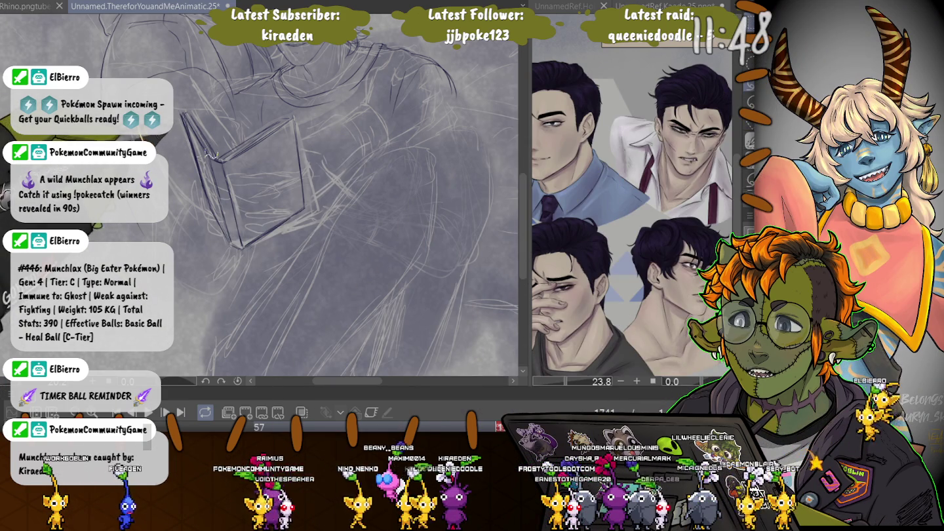
{"action": "left_click_drag", "start_coordinate": [168, 99], "coordinate": [212, 155]}
{"action": "left_click_drag", "start_coordinate": [228, 253], "coordinate": [230, 257]}
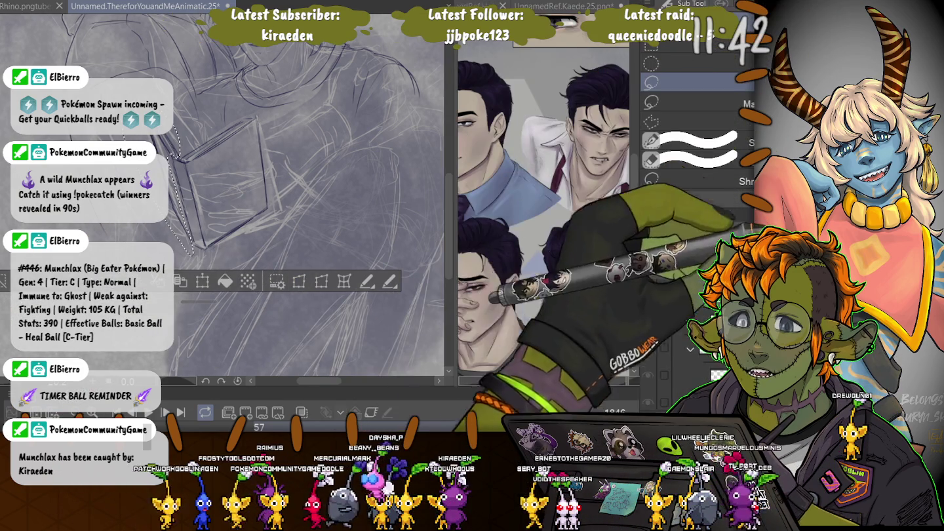
{"action": "key", "text": "ctrl+t"}
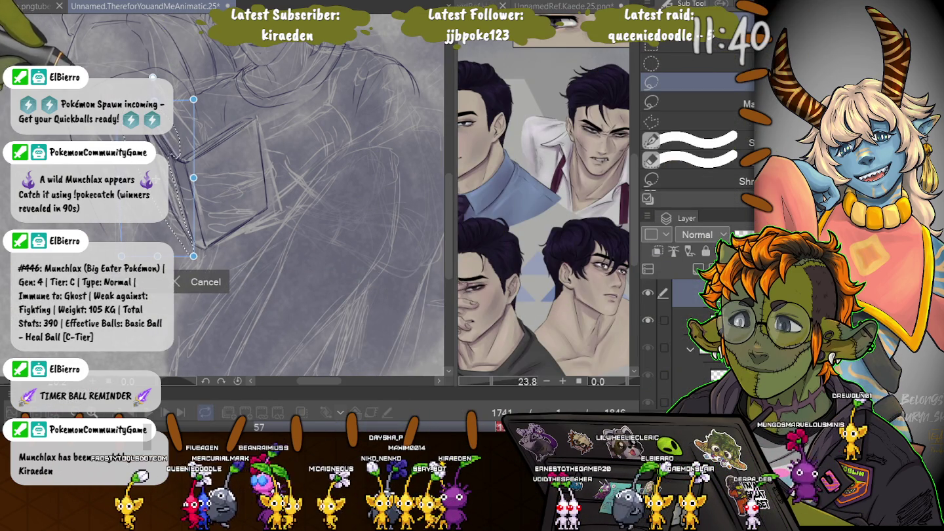
{"action": "left_click_drag", "start_coordinate": [193, 256], "coordinate": [200, 252]}
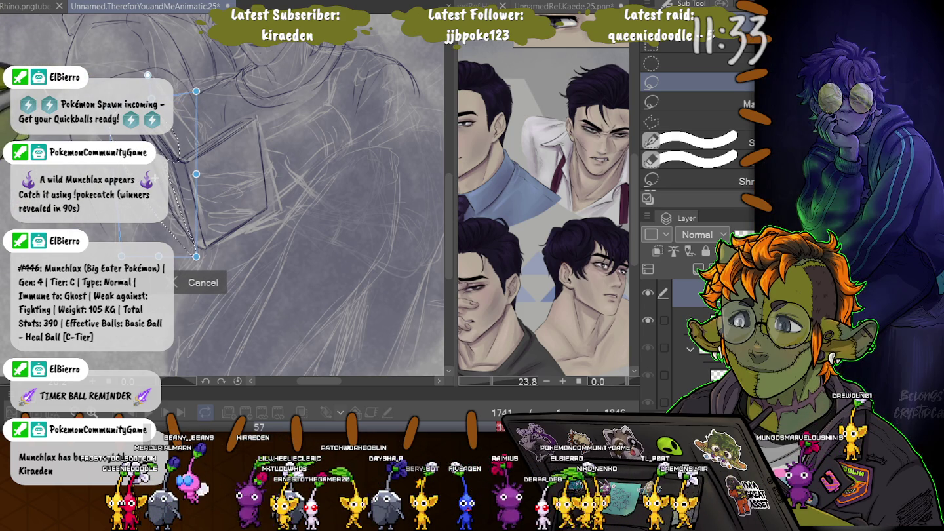
{"action": "key", "text": "Right"}
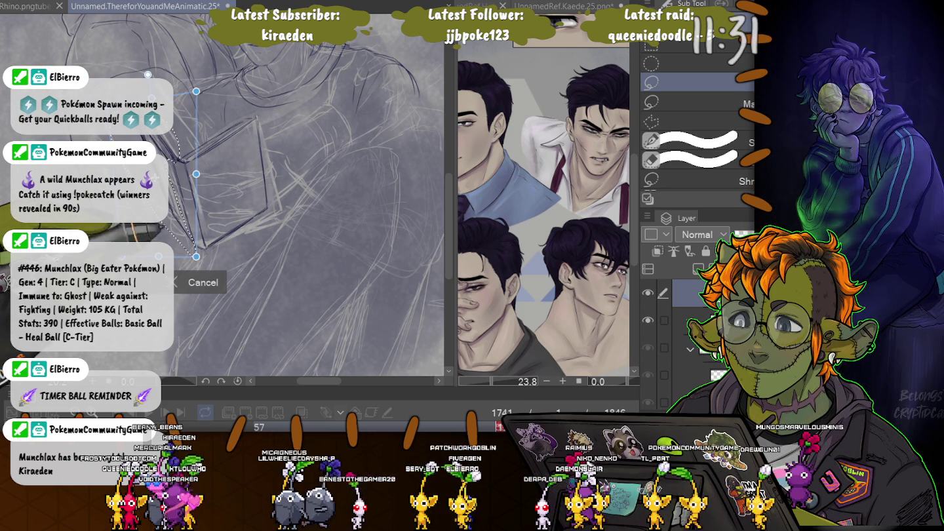
{"action": "key", "text": "Up"}
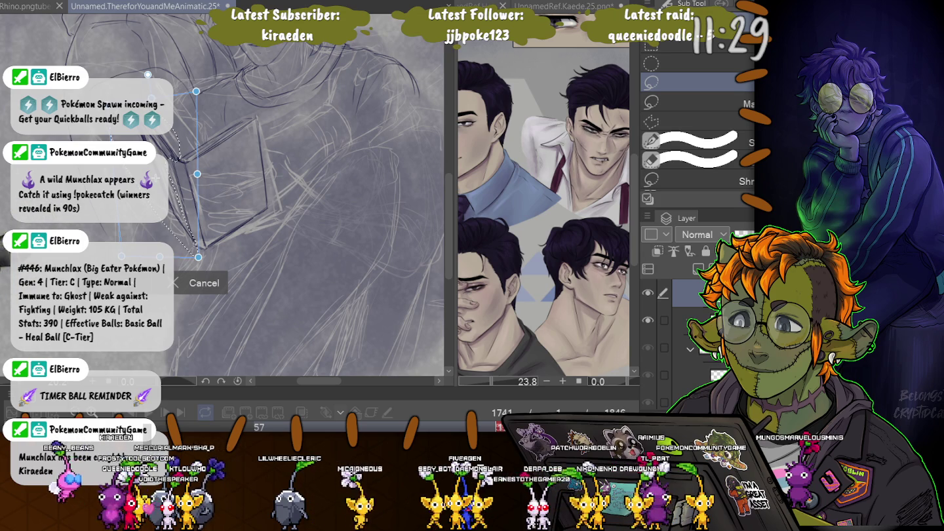
{"action": "key", "text": "Return"}
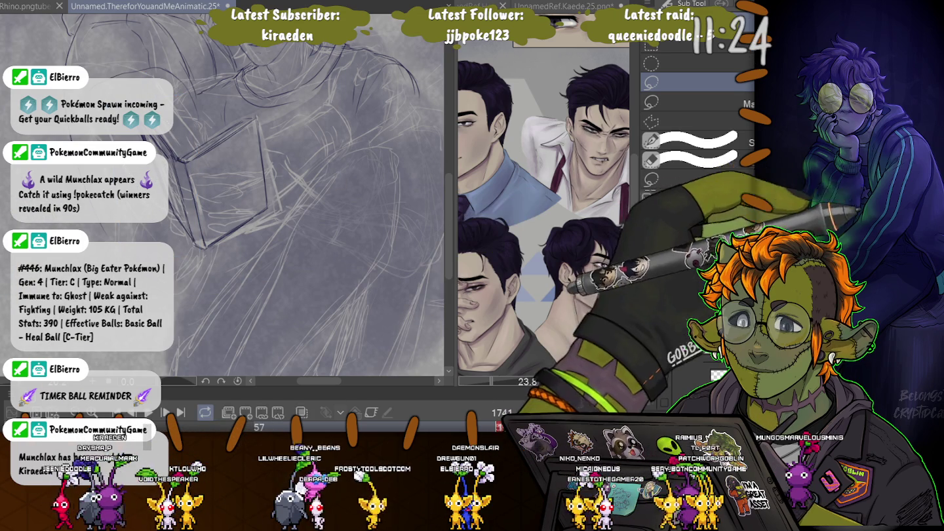
{"action": "key", "text": "p"}
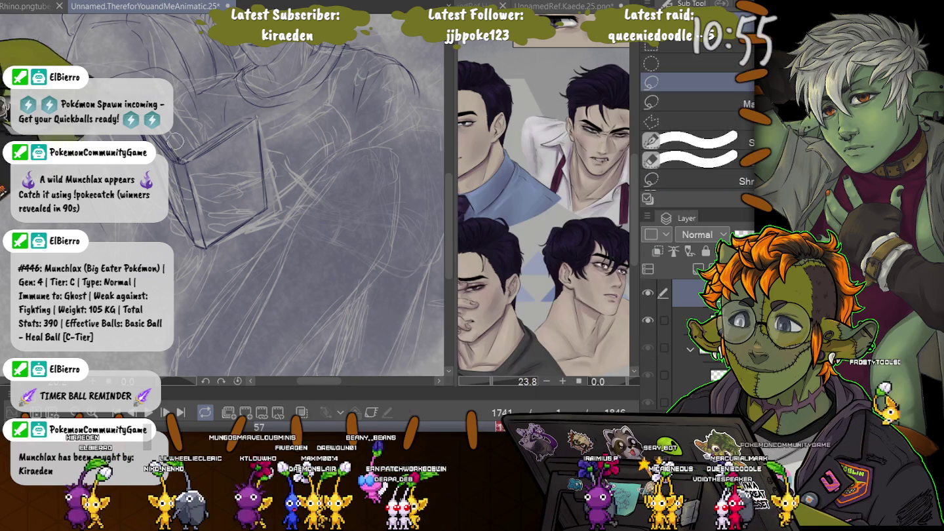
Lasso the boxy shape at upper left, start a transform, then cancel it keeping the selection
{"action": "left_click_drag", "start_coordinate": [180, 158], "coordinate": [243, 134]}
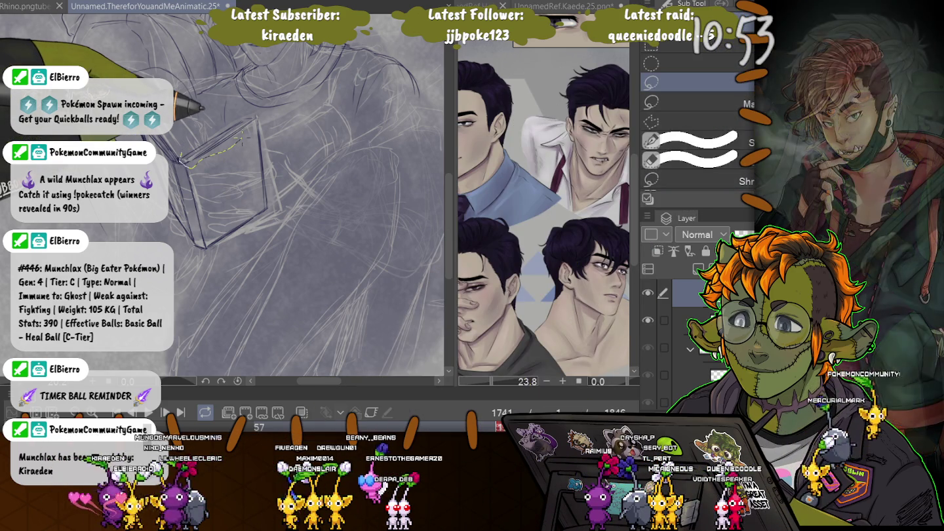
{"action": "left_click_drag", "start_coordinate": [231, 172], "coordinate": [180, 160]}
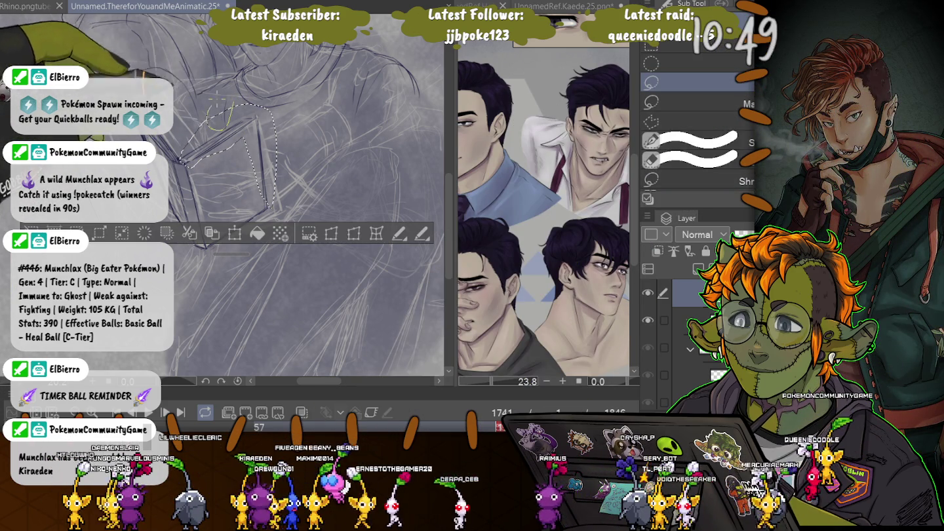
{"action": "key", "text": "ctrl+t"}
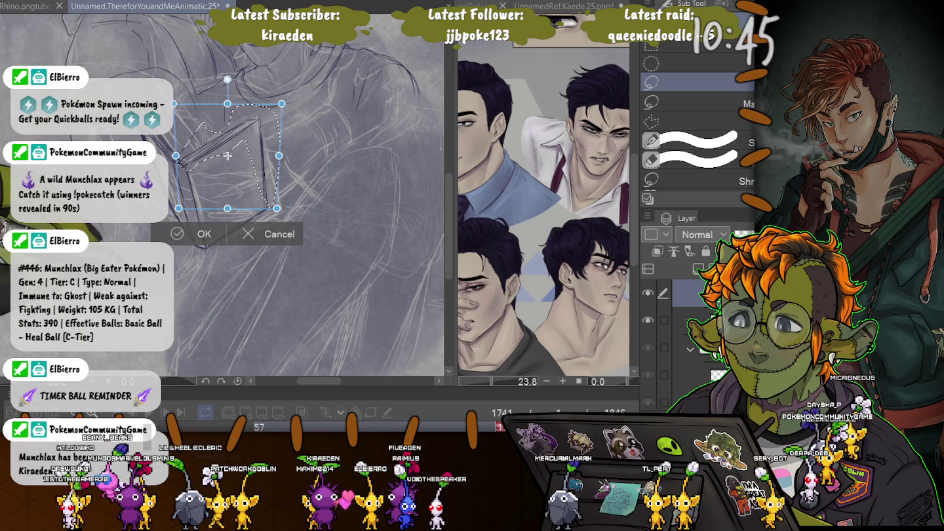
{"action": "key", "text": "Escape"}
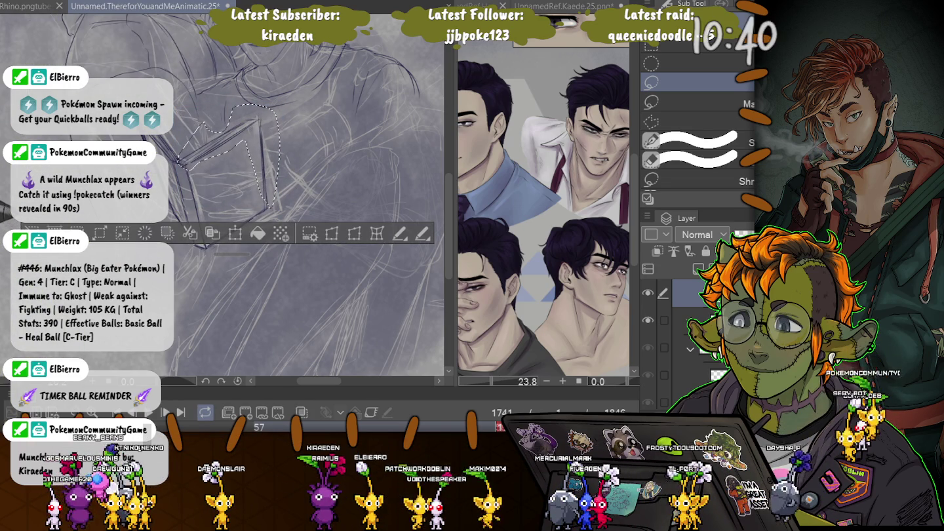
Deselect the lasso selection around the book with Ctrl+D
{"action": "key", "text": "ctrl+d"}
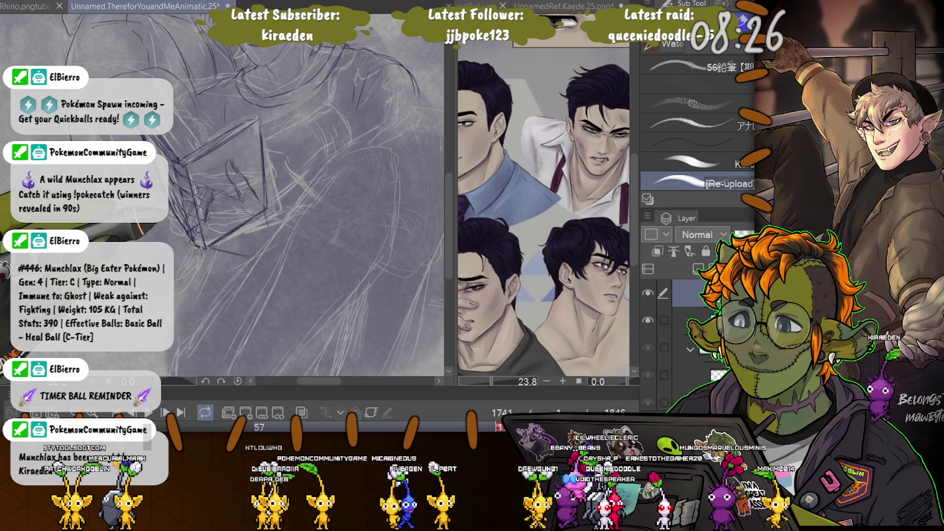
Darken the sketch strokes along the bottom edge of the open book
{"action": "left_click_drag", "start_coordinate": [202, 247], "coordinate": [209, 239]}
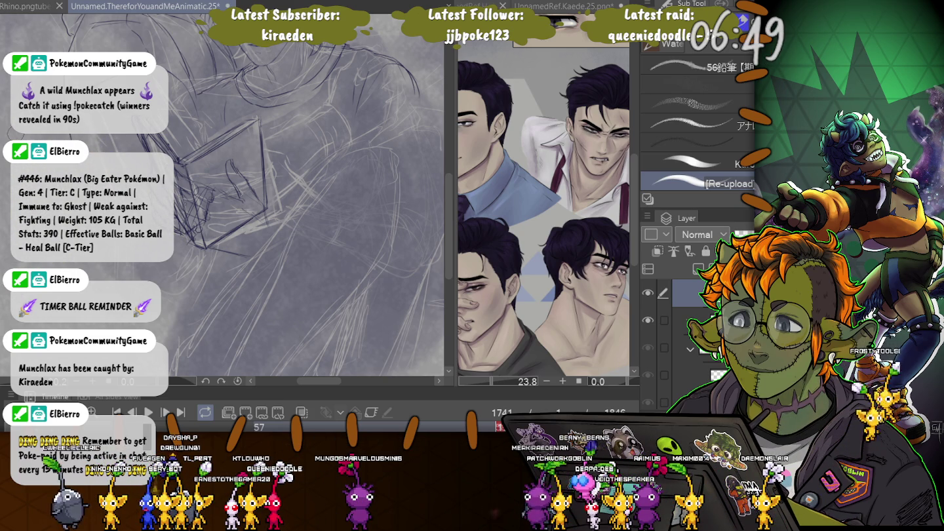
Reset the canvas rotation upright and pan to frame the figure's face and book
{"action": "key", "text": "ctrl+0"}
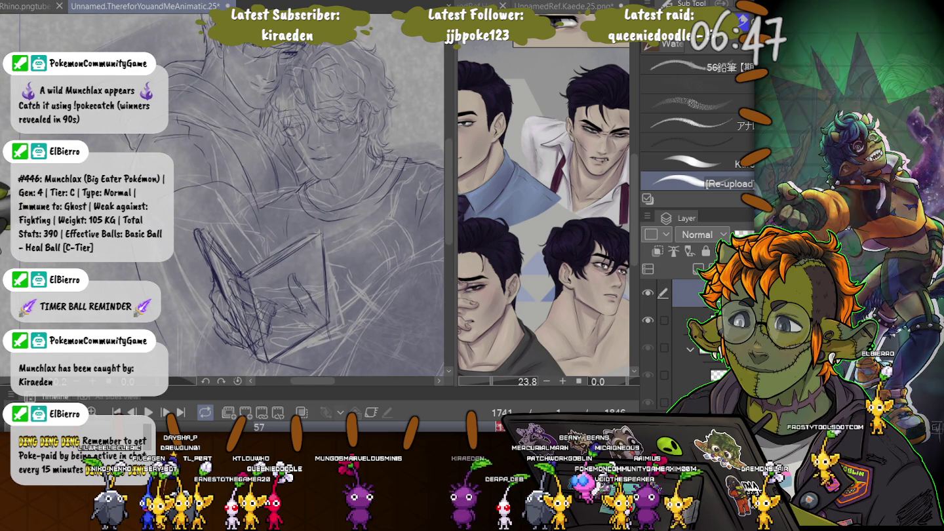
{"action": "left_click_drag", "start_coordinate": [315, 196], "coordinate": [298, 184]}
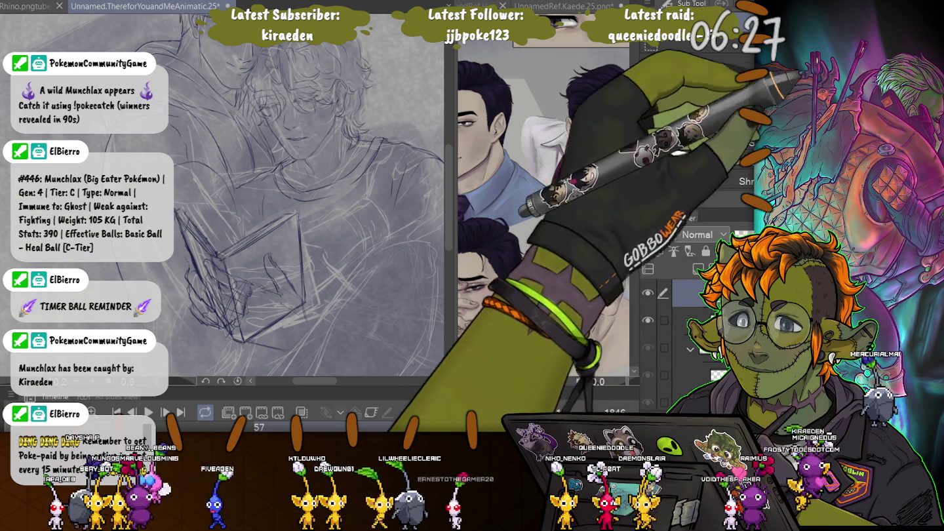
Lasso the hand on the book, nudge it slightly right, and return to the pencil
{"action": "key", "text": "m"}
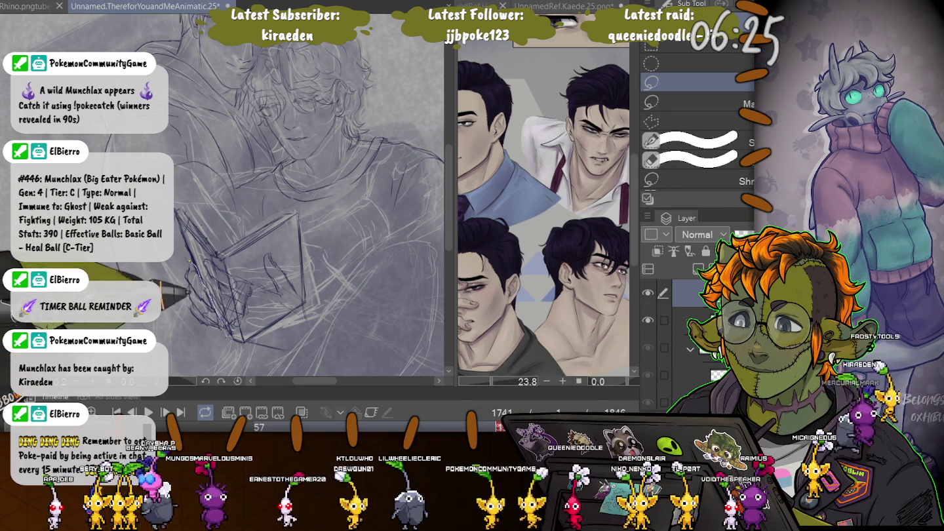
{"action": "left_click_drag", "start_coordinate": [190, 263], "coordinate": [223, 327]}
{"action": "key", "text": "ctrl+t"}
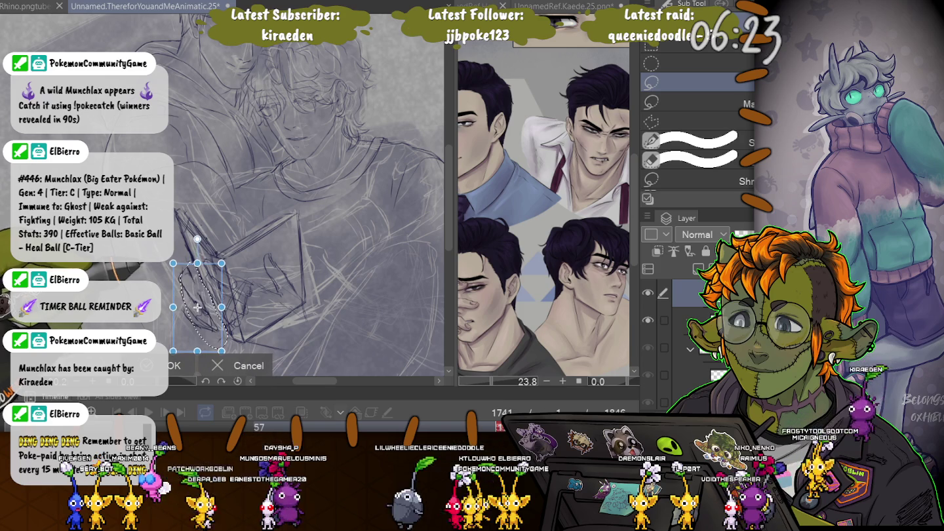
{"action": "left_click_drag", "start_coordinate": [198, 305], "coordinate": [199, 306]}
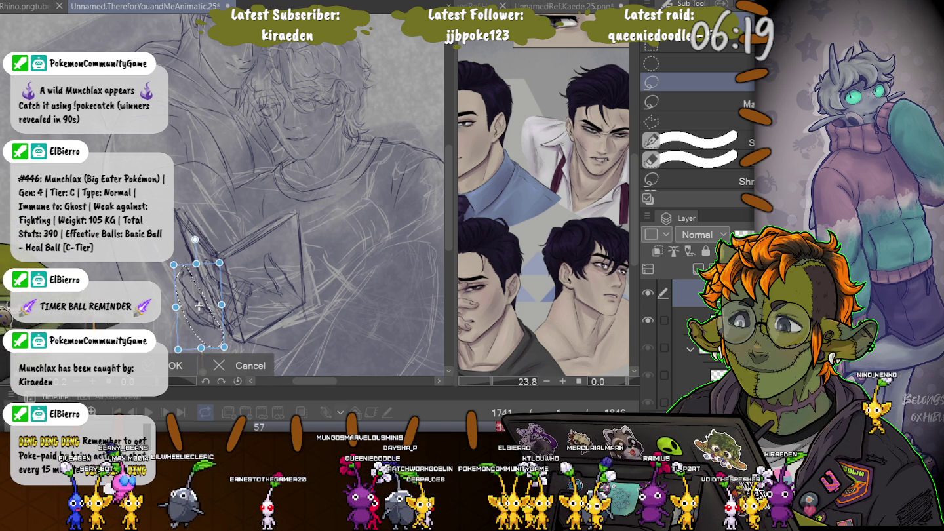
{"action": "key", "text": "Return"}
{"action": "key", "text": "ctrl+d"}
{"action": "key", "text": "p"}
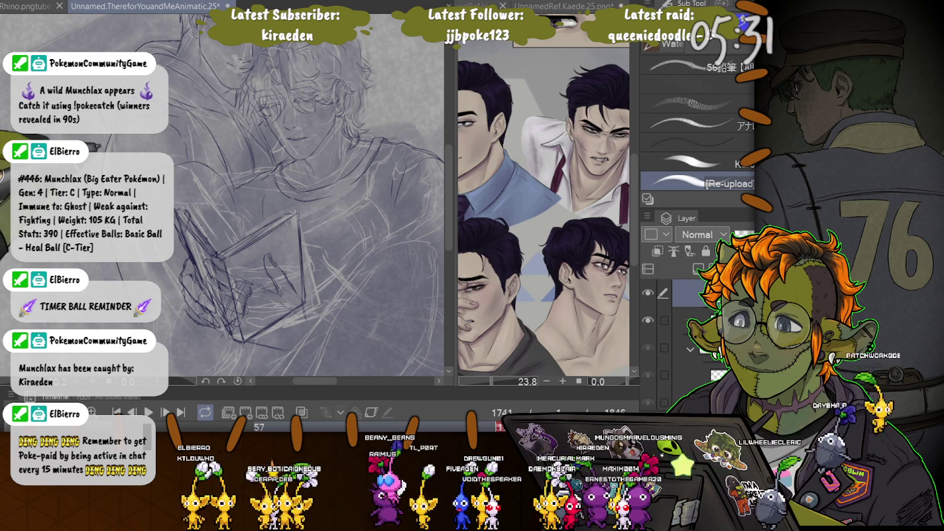
{"action": "left_click_drag", "start_coordinate": [275, 198], "coordinate": [204, 104]}
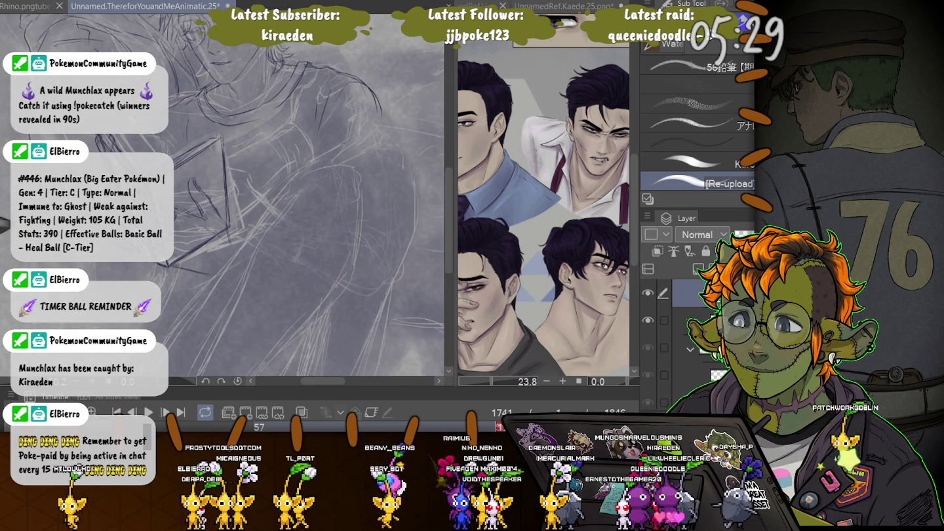
{"action": "mouse_move", "coordinate": [322, 97]}
{"action": "left_mouse_down"}
{"action": "mouse_move", "coordinate": [394, 189]}
{"action": "mouse_move", "coordinate": [296, 281]}
{"action": "left_mouse_up"}
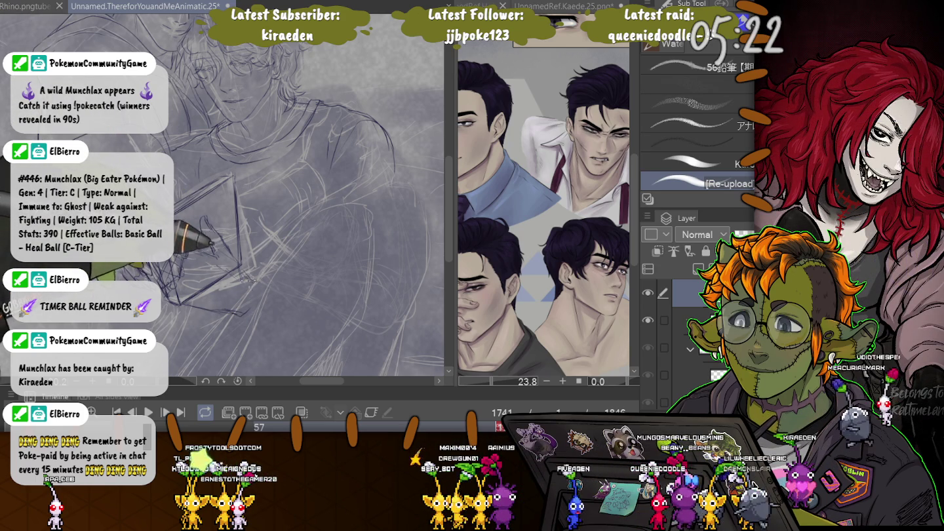
{"action": "mouse_move", "coordinate": [234, 167]}
{"action": "left_mouse_down"}
{"action": "mouse_move", "coordinate": [197, 193]}
{"action": "mouse_move", "coordinate": [210, 263]}
{"action": "mouse_move", "coordinate": [245, 249]}
{"action": "left_mouse_up"}
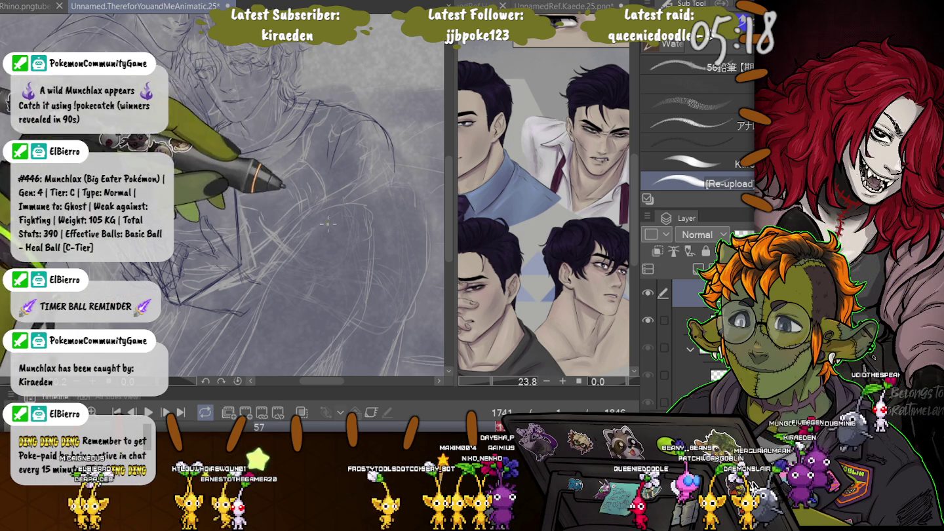
{"action": "mouse_move", "coordinate": [329, 190]}
{"action": "left_mouse_down"}
{"action": "mouse_move", "coordinate": [322, 252]}
{"action": "mouse_move", "coordinate": [340, 249]}
{"action": "left_mouse_up"}
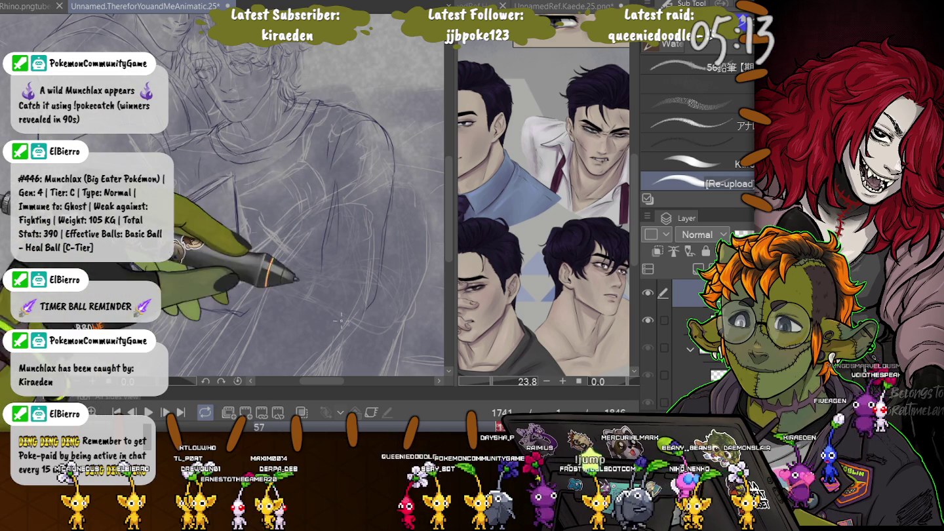
{"action": "mouse_move", "coordinate": [190, 223]}
{"action": "left_mouse_down"}
{"action": "mouse_move", "coordinate": [151, 298]}
{"action": "mouse_move", "coordinate": [258, 280]}
{"action": "left_mouse_up"}
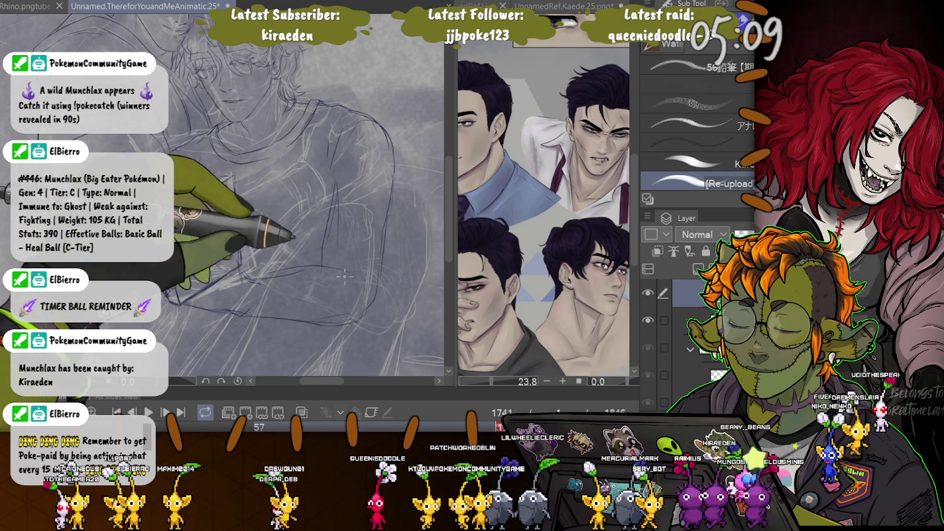
{"action": "left_click_drag", "start_coordinate": [216, 197], "coordinate": [248, 284]}
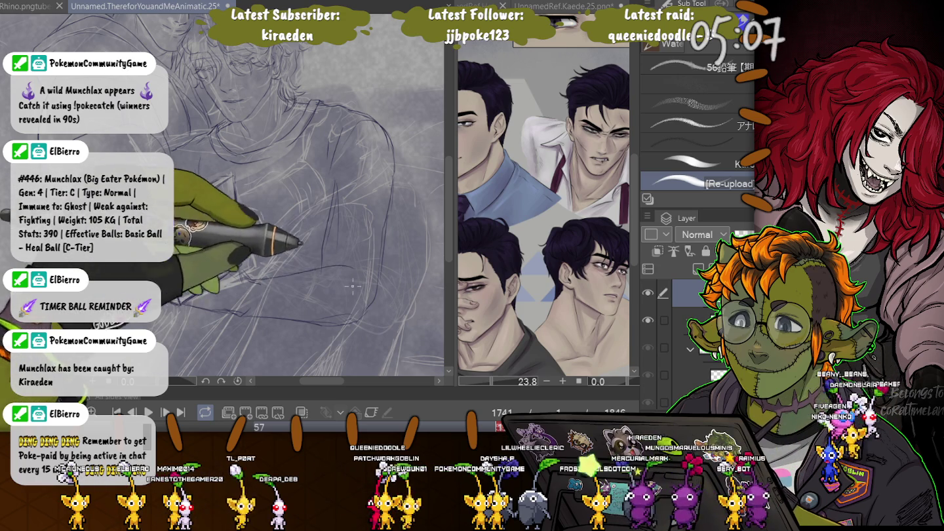
{"action": "mouse_move", "coordinate": [197, 303]}
{"action": "left_mouse_down"}
{"action": "mouse_move", "coordinate": [280, 317]}
{"action": "mouse_move", "coordinate": [145, 275]}
{"action": "mouse_move", "coordinate": [197, 308]}
{"action": "left_mouse_up"}
{"action": "left_click_drag", "start_coordinate": [164, 256], "coordinate": [236, 295]}
{"action": "left_click_drag", "start_coordinate": [216, 198], "coordinate": [228, 238]}
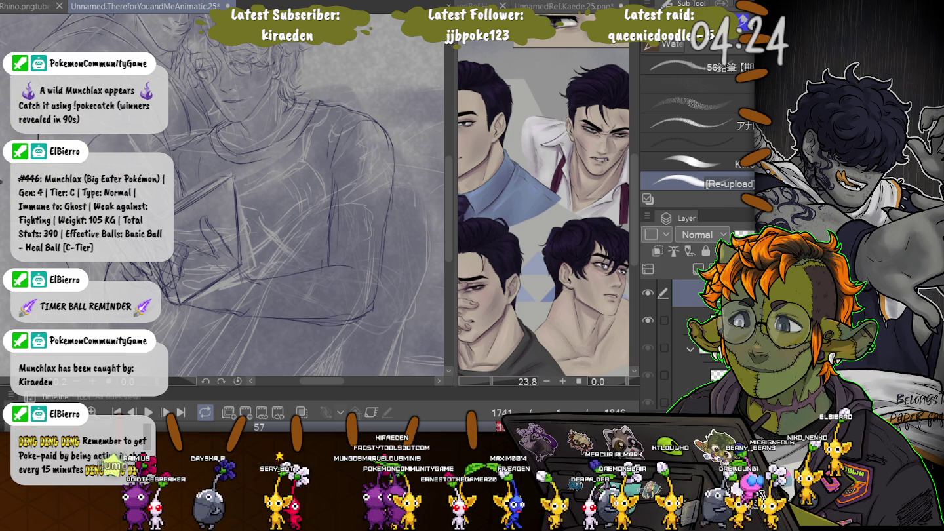
{"action": "scroll", "coordinate": [223, 197], "scroll_direction": "down", "scroll_amount": 1}
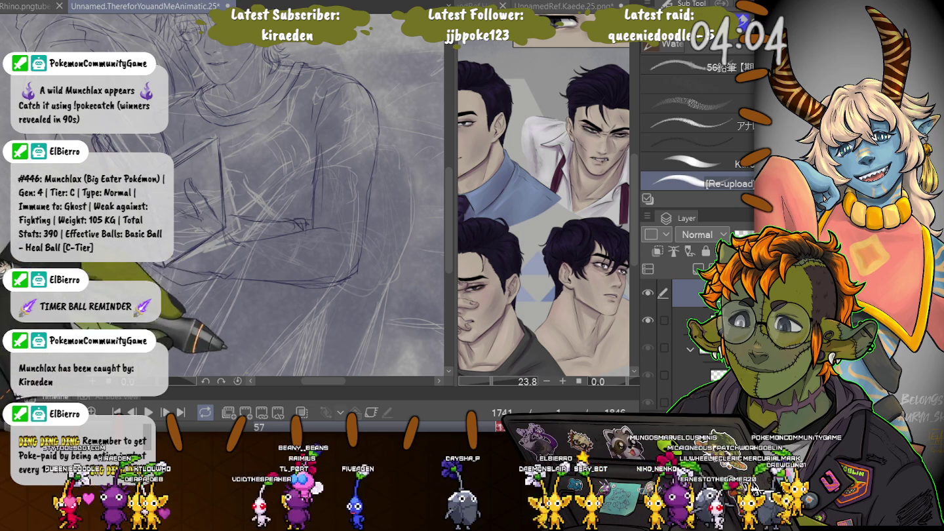
{"action": "left_click_drag", "start_coordinate": [226, 263], "coordinate": [227, 322]}
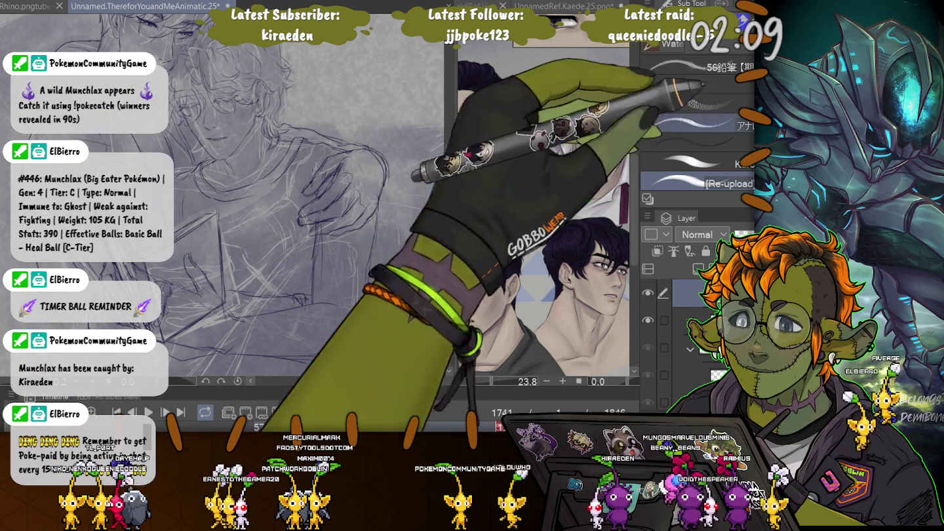
Switch to the freehand lasso selection tool
{"action": "key", "text": "m"}
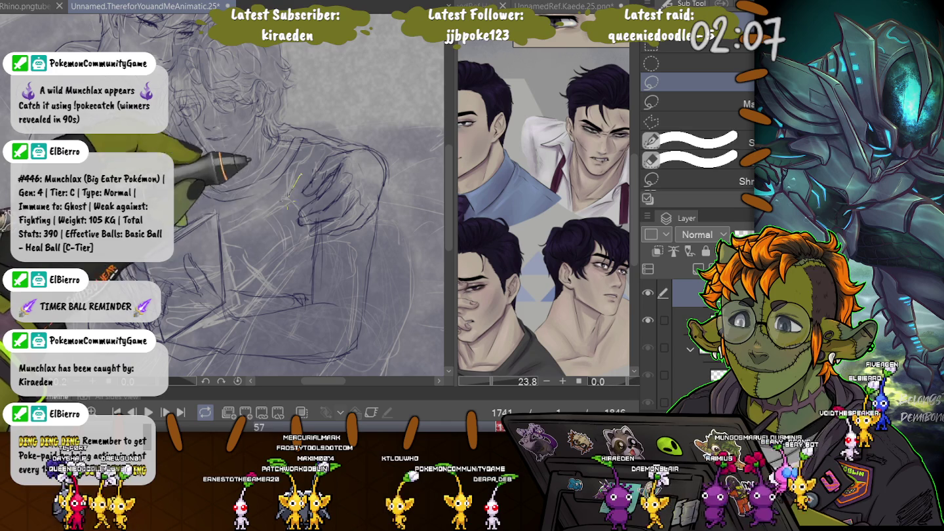
Rotate the shoulder hand slightly counter-clockwise, shift it a bit right, then deselect
{"action": "mouse_move", "coordinate": [300, 175]}
{"action": "left_mouse_down"}
{"action": "mouse_move", "coordinate": [380, 200]}
{"action": "mouse_move", "coordinate": [311, 139]}
{"action": "mouse_move", "coordinate": [393, 180]}
{"action": "left_mouse_up"}
{"action": "left_click", "coordinate": [242, 263]}
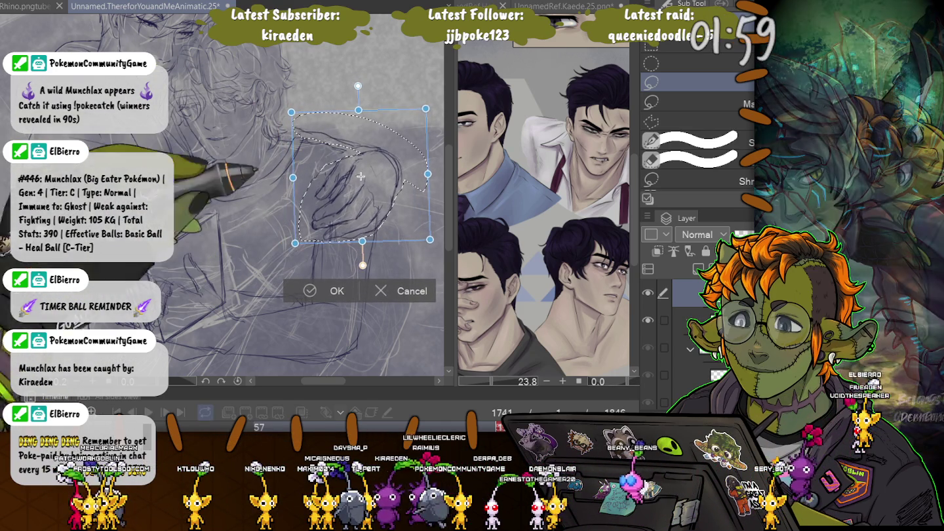
{"action": "left_click_drag", "start_coordinate": [442, 163], "coordinate": [436, 134]}
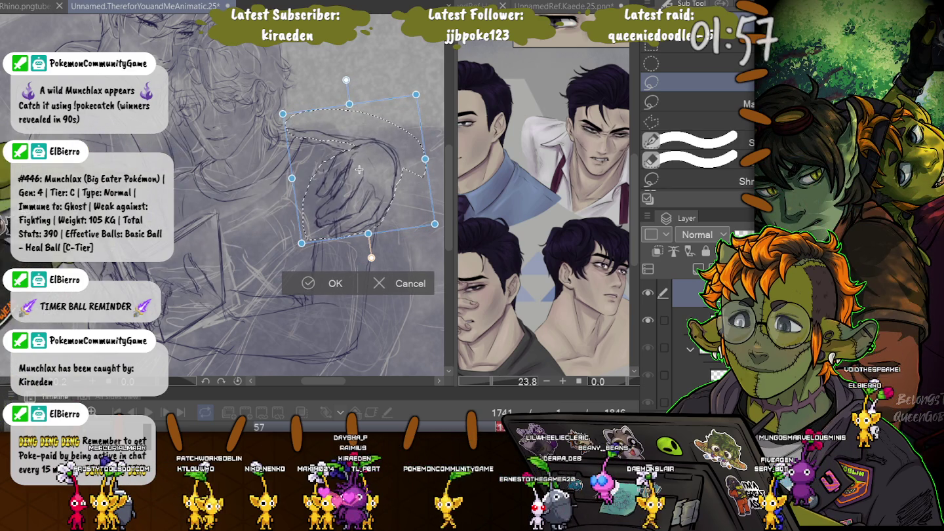
{"action": "left_click_drag", "start_coordinate": [360, 170], "coordinate": [363, 170]}
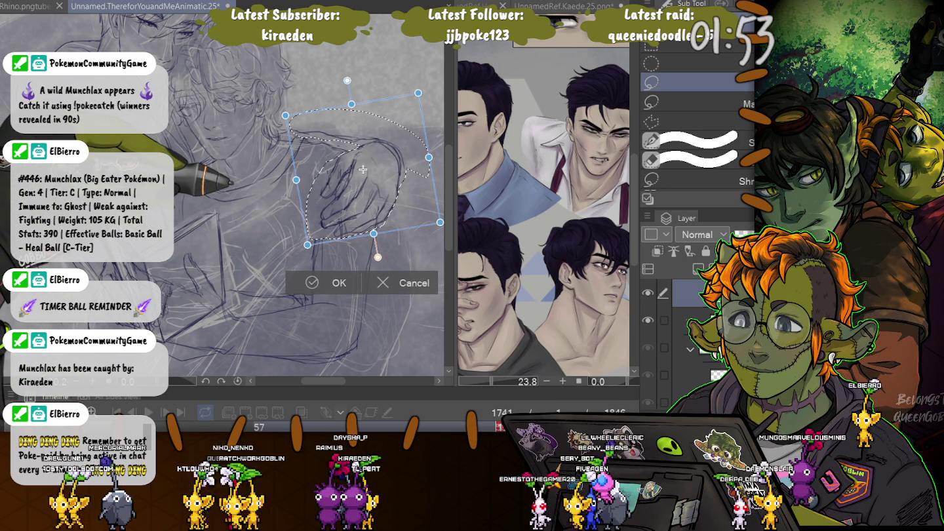
{"action": "left_click_drag", "start_coordinate": [362, 170], "coordinate": [362, 170]}
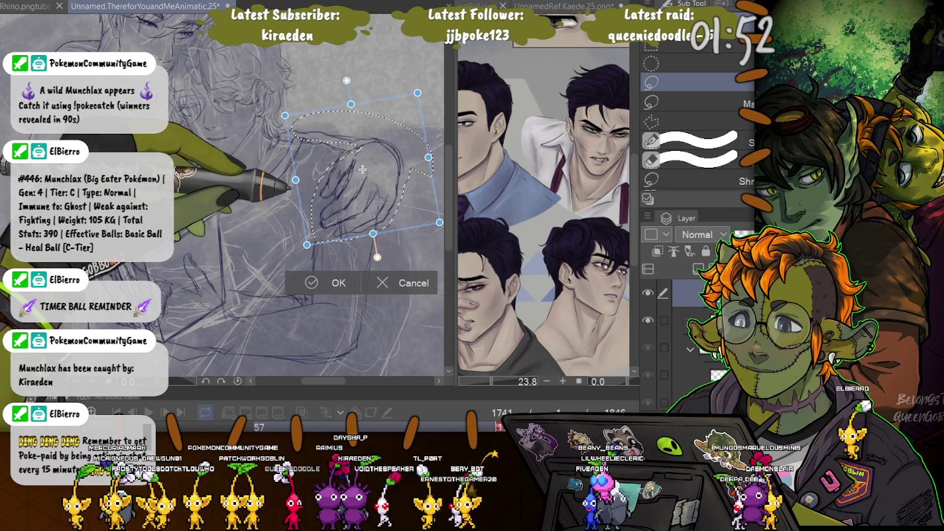
{"action": "left_click_drag", "start_coordinate": [362, 170], "coordinate": [362, 171]}
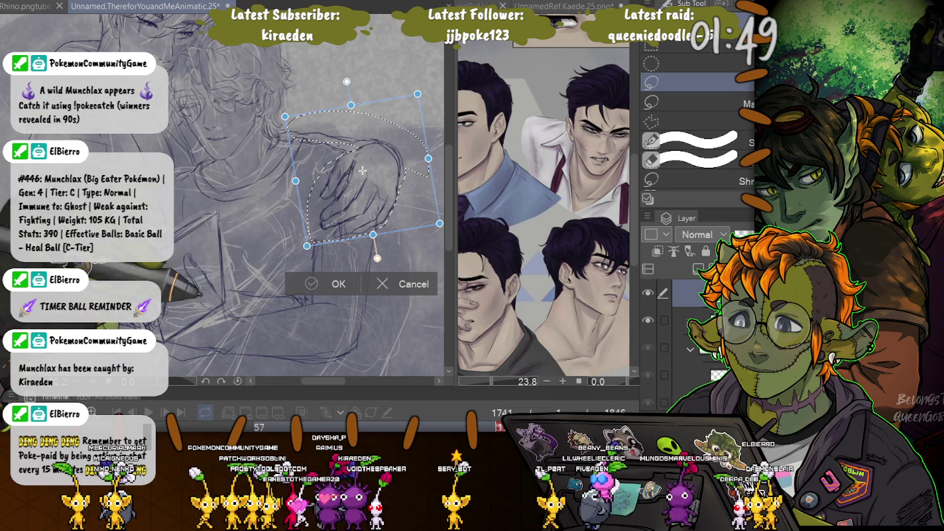
{"action": "key", "text": "Return"}
{"action": "key", "text": "ctrl+d"}
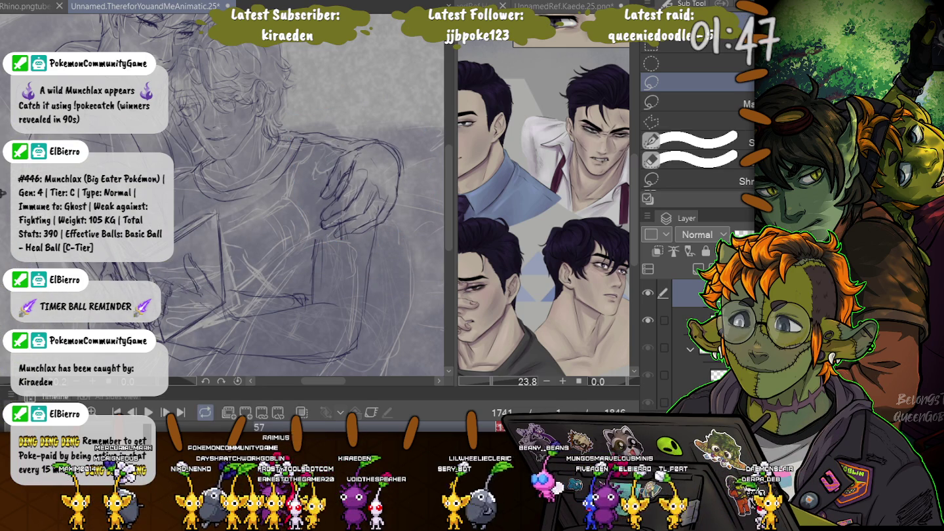
Undo and redo the deselection of the hand, then switch to the brush tool
{"action": "key", "text": "ctrl+z"}
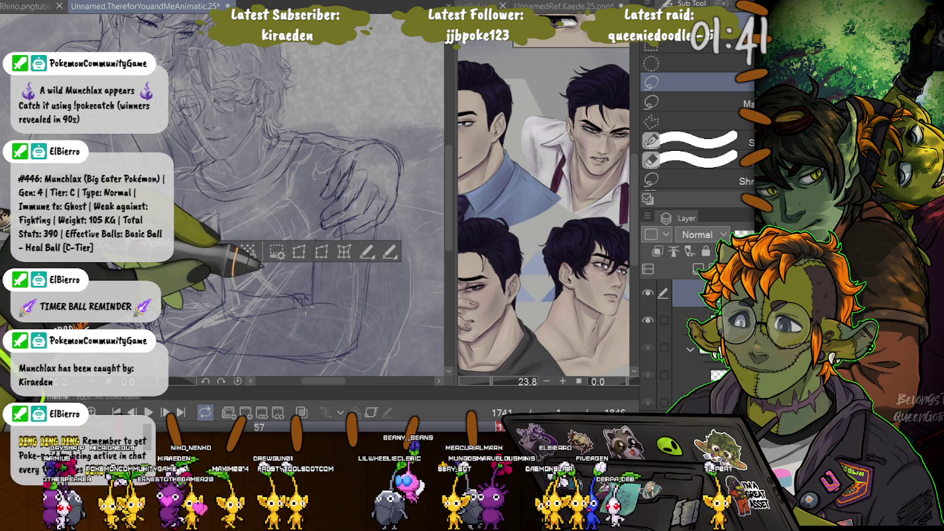
{"action": "key", "text": "ctrl+d"}
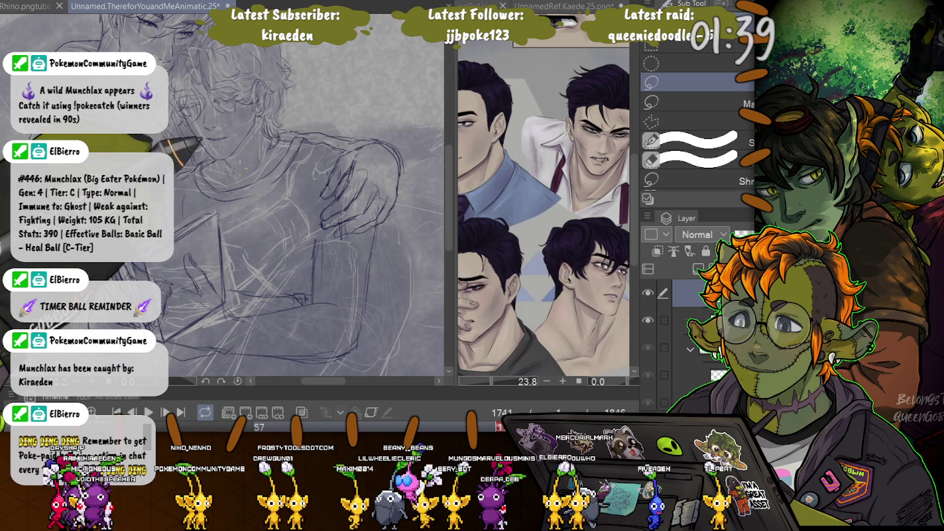
{"action": "key", "text": "b"}
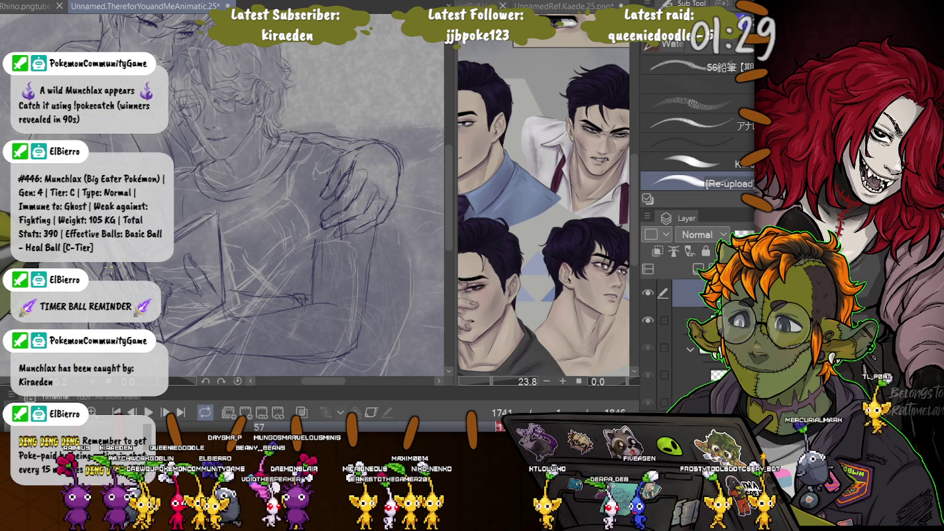
{"action": "scroll", "coordinate": [223, 197], "scroll_direction": "up", "scroll_amount": 3}
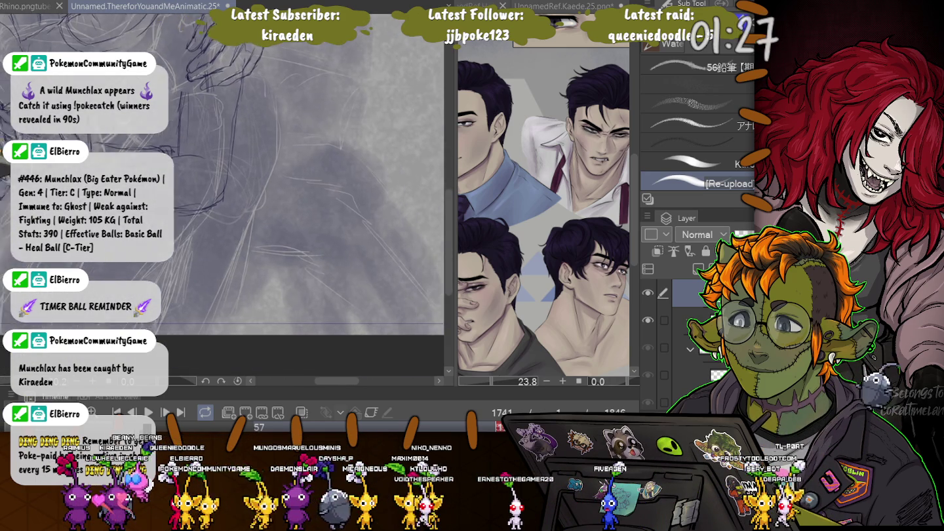
{"action": "scroll", "coordinate": [219, 335], "scroll_direction": "down", "scroll_amount": 2}
{"action": "scroll", "coordinate": [218, 336], "scroll_direction": "down", "scroll_amount": 2}
{"action": "scroll", "coordinate": [219, 336], "scroll_direction": "down", "scroll_amount": 1}
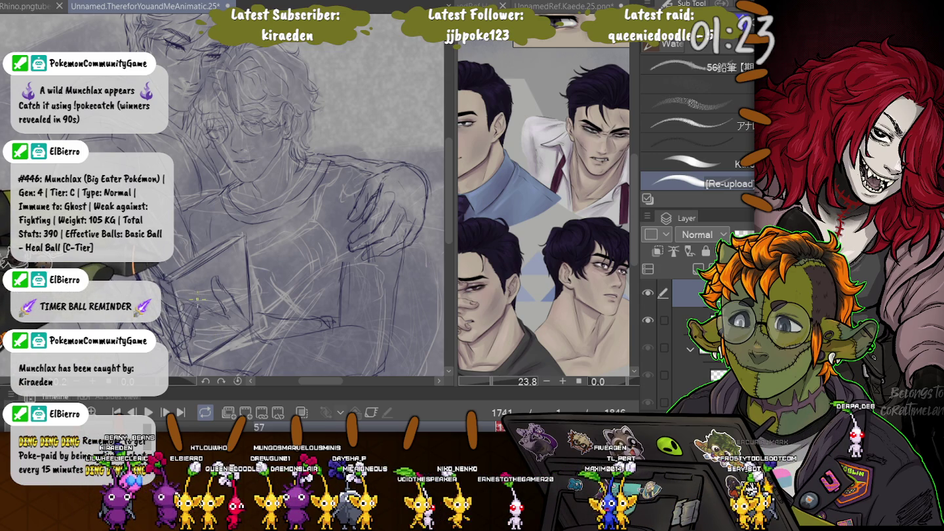
{"action": "scroll", "coordinate": [223, 197], "scroll_direction": "up", "scroll_amount": 1}
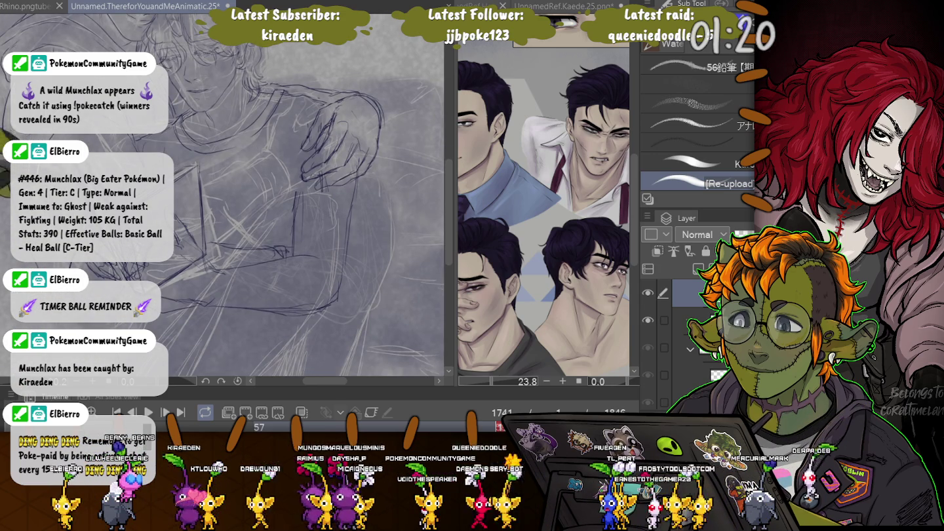
{"action": "scroll", "coordinate": [222, 198], "scroll_direction": "down", "scroll_amount": 1}
{"action": "scroll", "coordinate": [223, 197], "scroll_direction": "down", "scroll_amount": 1}
{"action": "scroll", "coordinate": [223, 197], "scroll_direction": "down", "scroll_amount": 1}
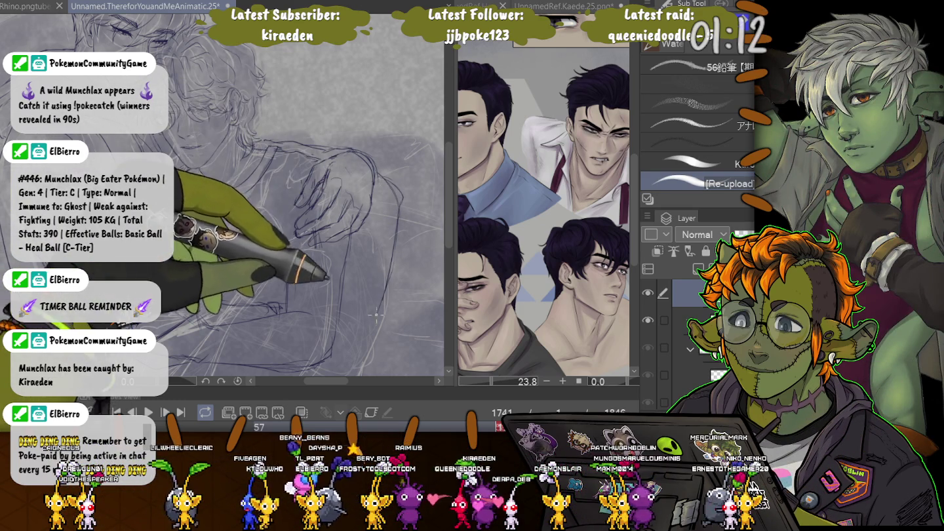
{"action": "scroll", "coordinate": [375, 318], "scroll_direction": "up", "scroll_amount": 3}
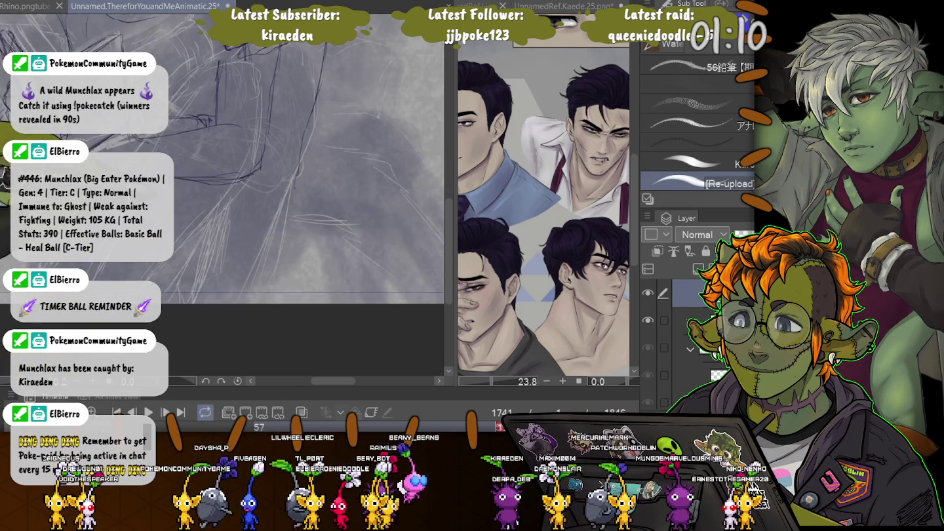
{"action": "scroll", "coordinate": [281, 197], "scroll_direction": "down", "scroll_amount": 2}
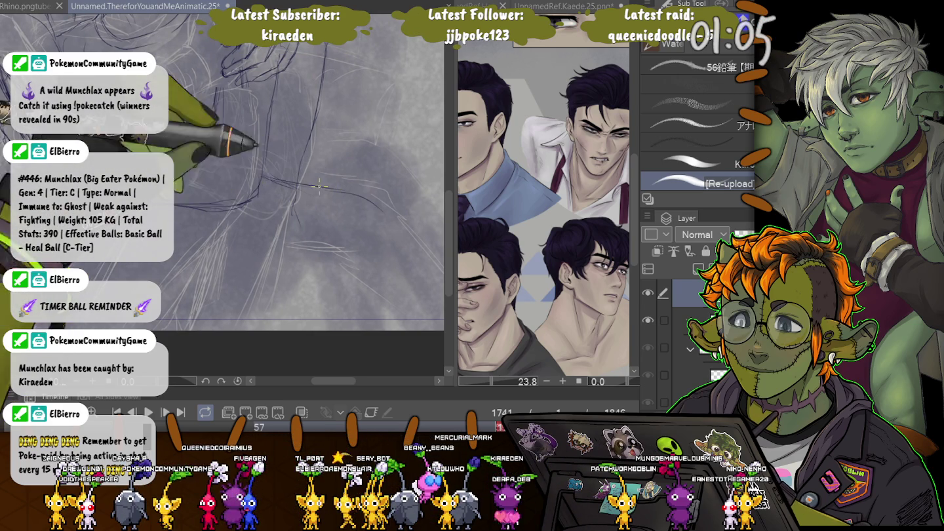
{"action": "scroll", "coordinate": [302, 185], "scroll_direction": "down", "scroll_amount": 3}
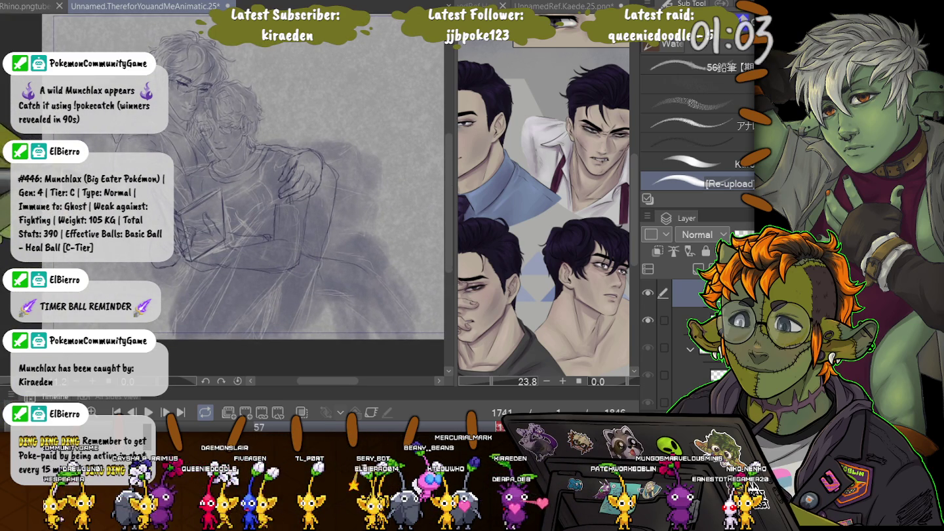